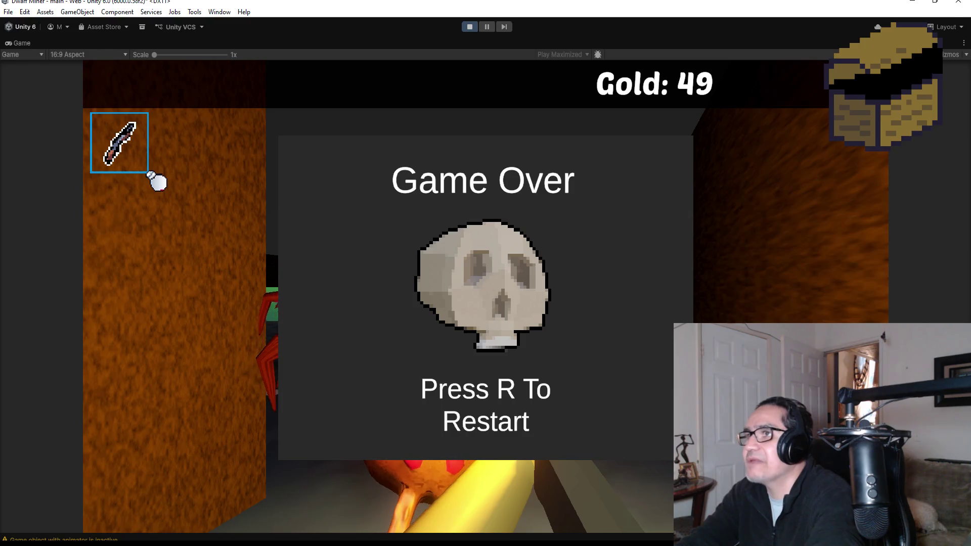
Step: Free the cursor at the Game Over screen and stop Play mode
key(Escape)
click(469, 26)
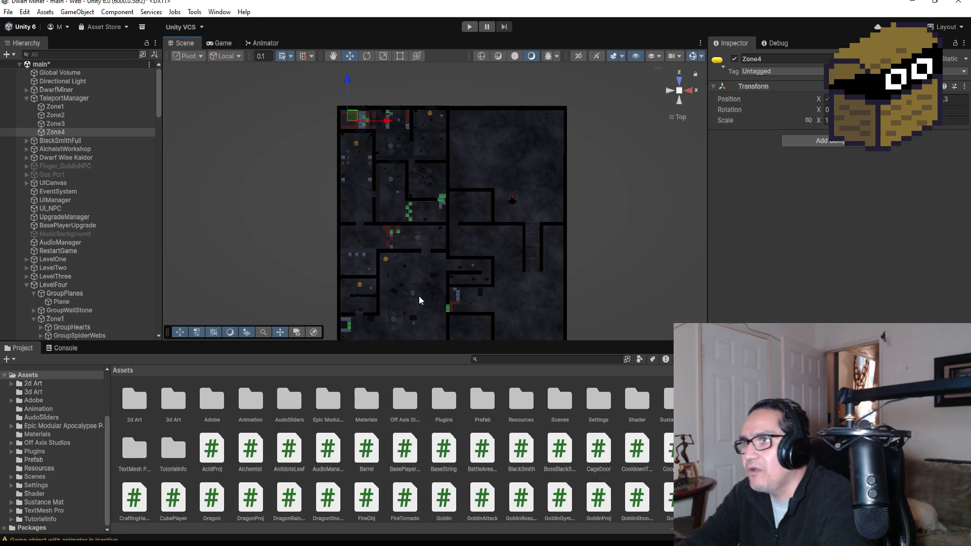
Step: Collapse the TeleportManager, UICanvas and LevelFour groups in the Hierarchy
scroll(422, 188, up, 3)
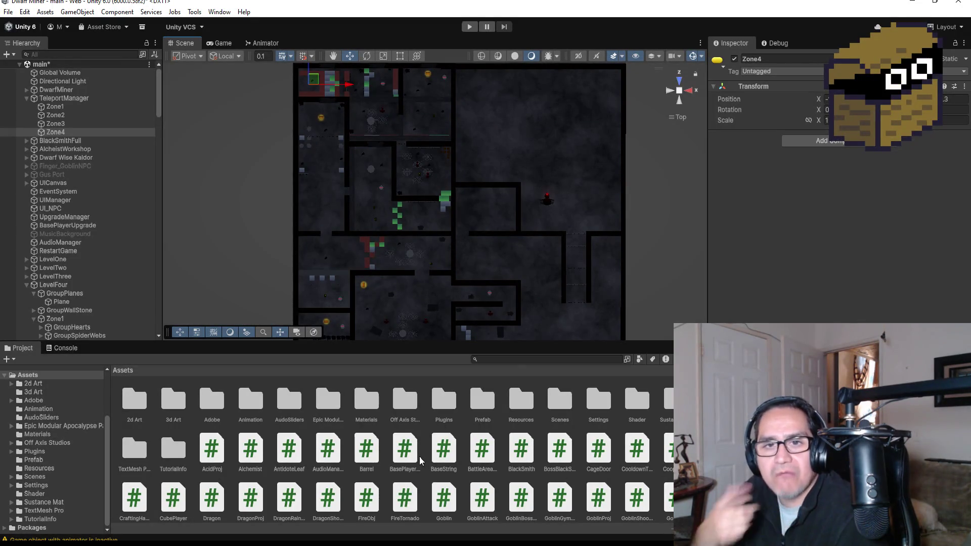
click(24, 97)
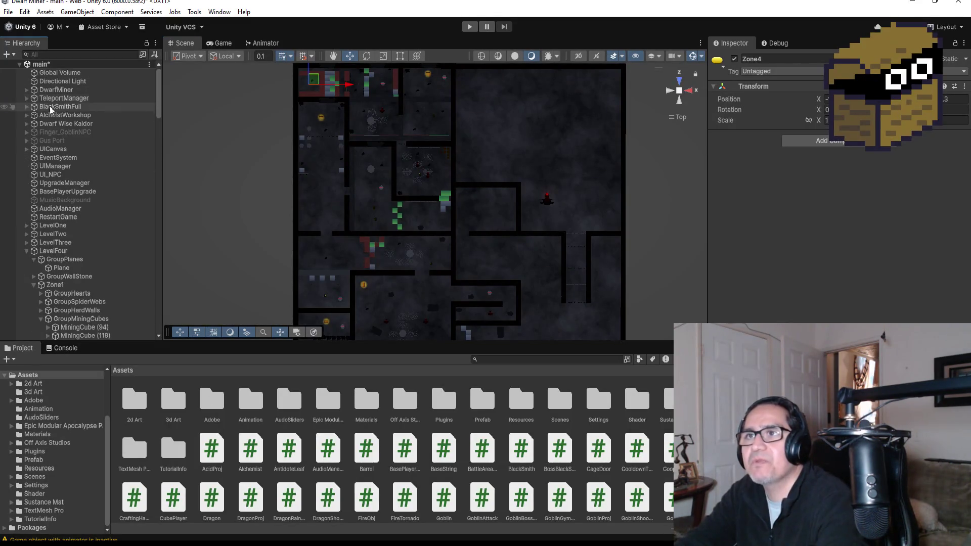
click(26, 148)
click(25, 149)
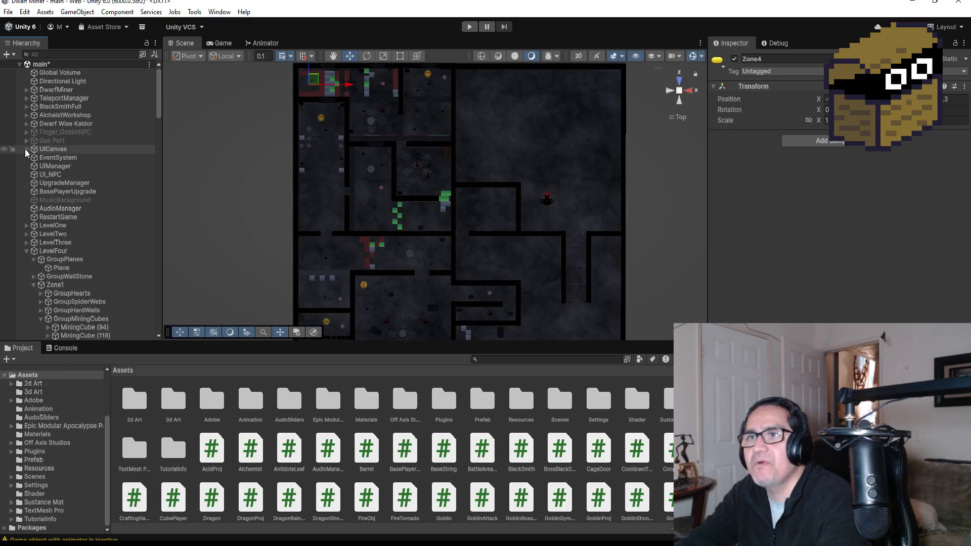
click(26, 249)
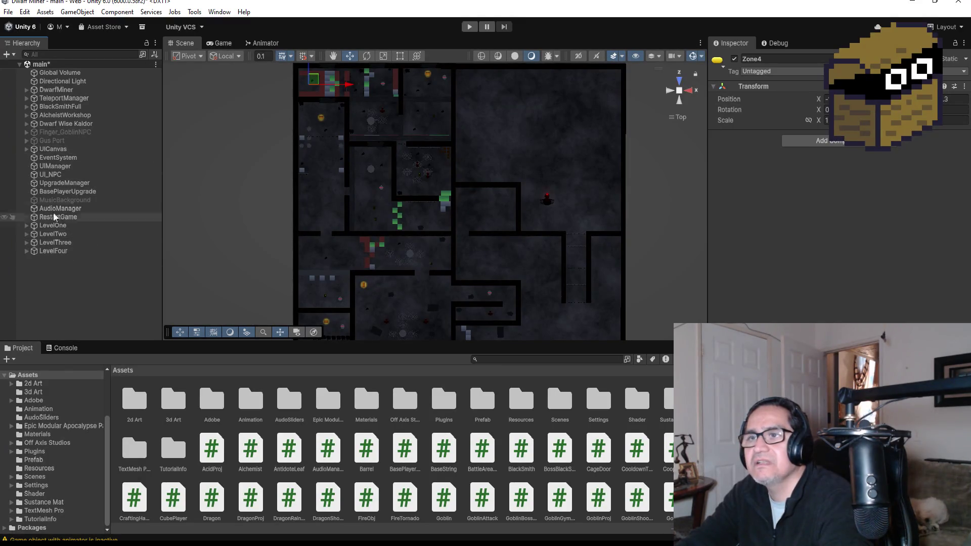
Step: Set DwarfMiner's starting zone to Zone 1 and start the game
click(51, 89)
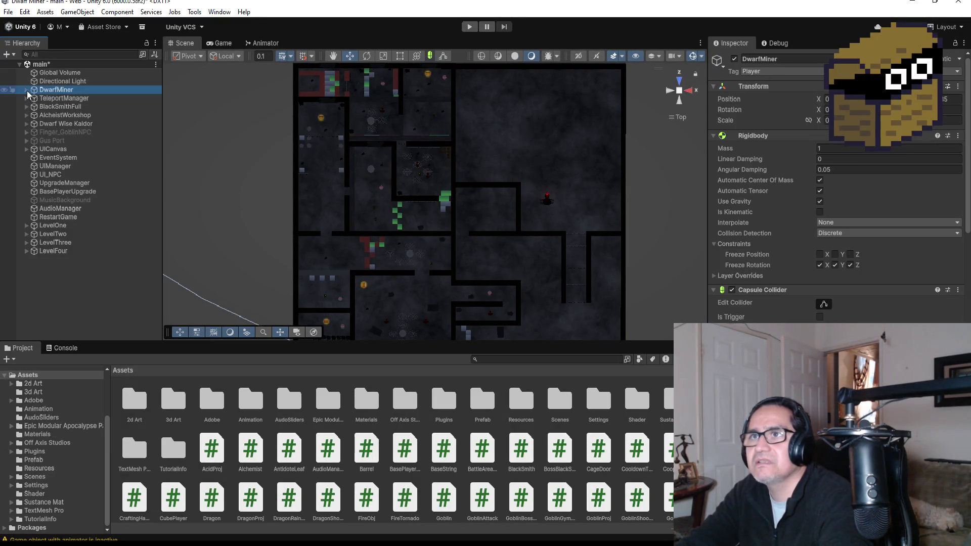
scroll(864, 253, down, 15)
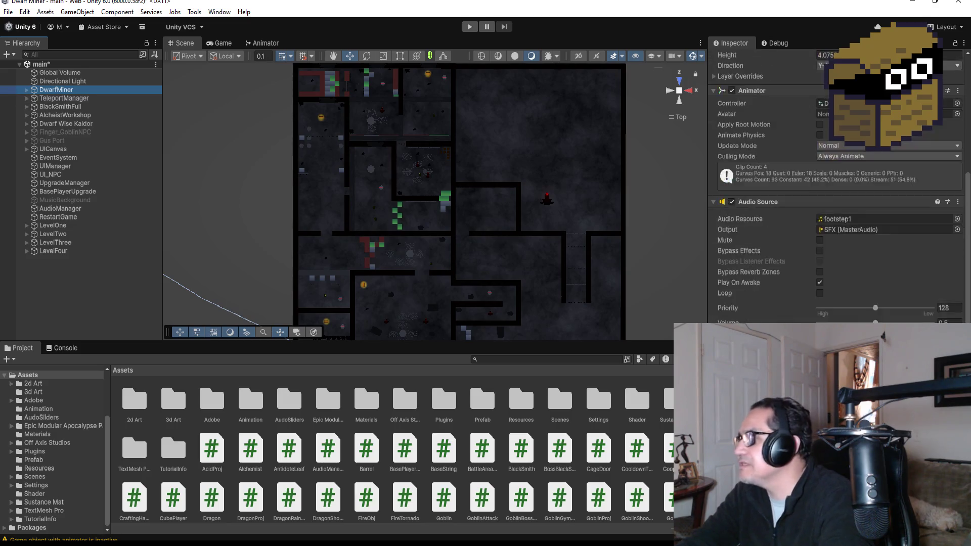
click(865, 249)
click(850, 258)
click(470, 27)
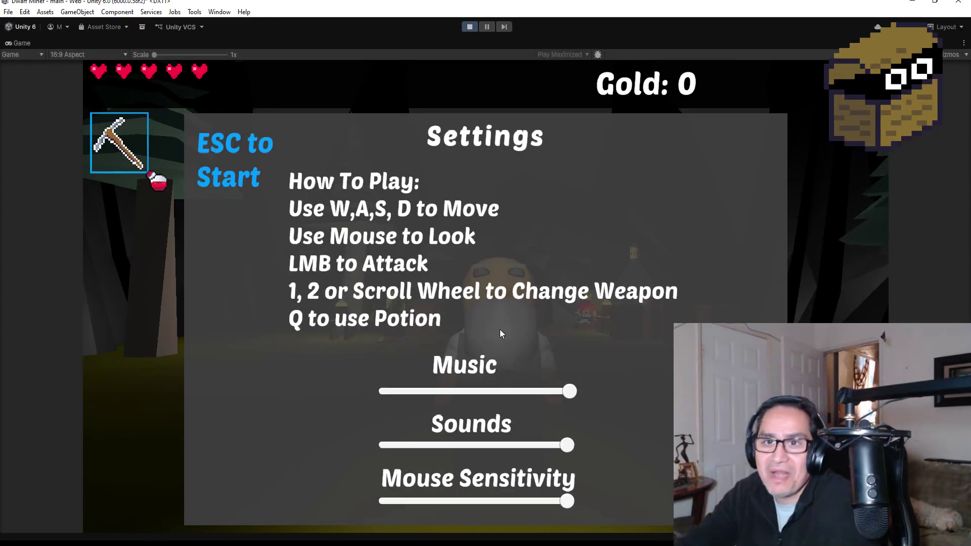
Step: Close the Settings overlay, dismiss Kaldor The Wise's welcome dialog, and equip the gun with 2
key(Escape)
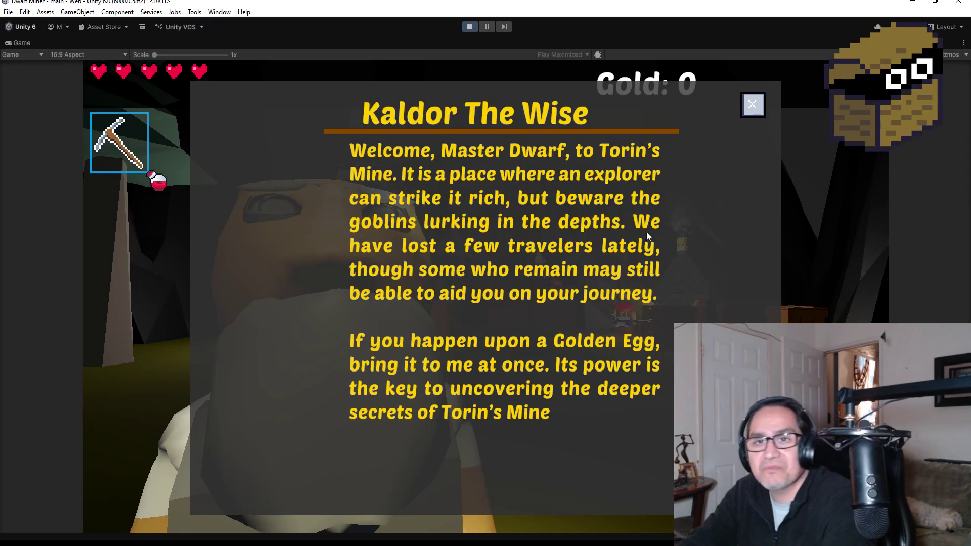
click(753, 107)
key(2)
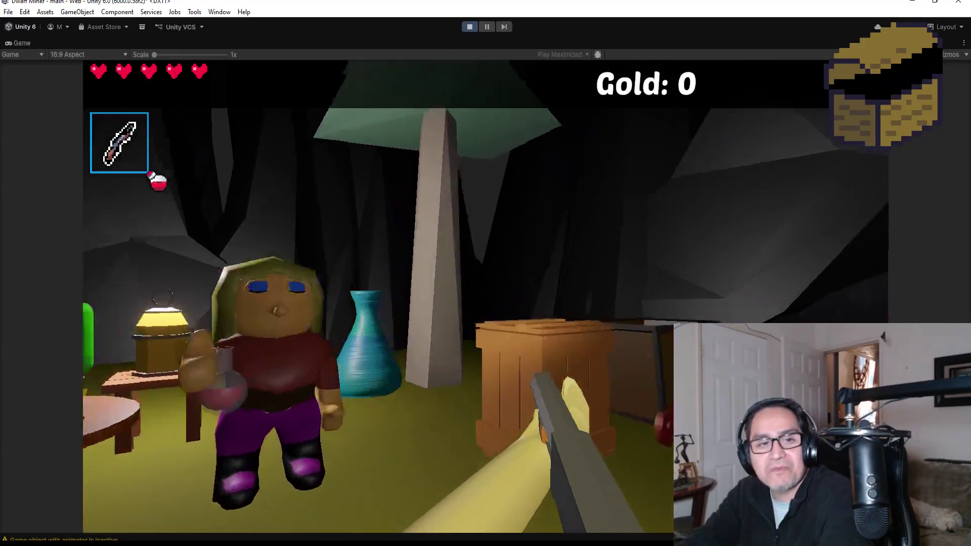
Step: Visit the alchemist's and the blacksmith's shops, closing each afterwards
click(485, 296)
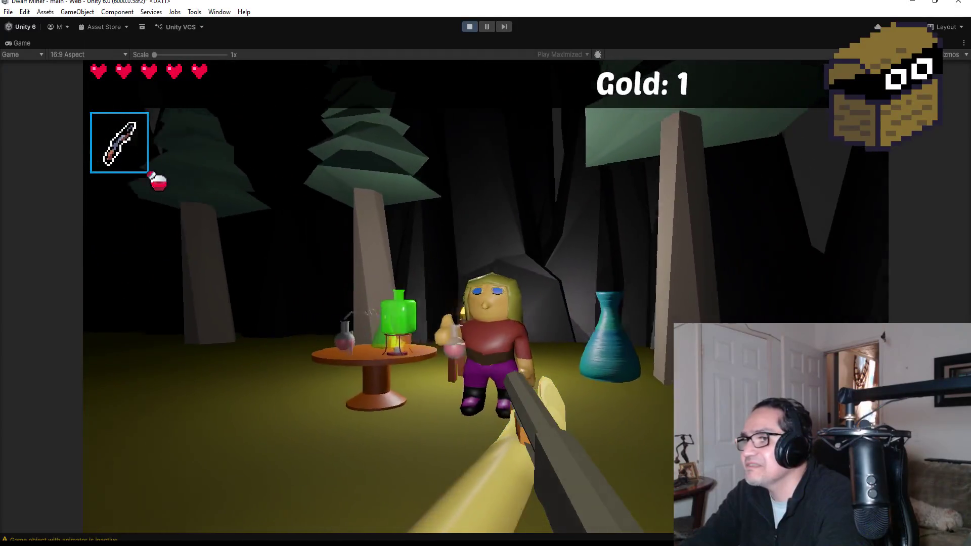
click(486, 296)
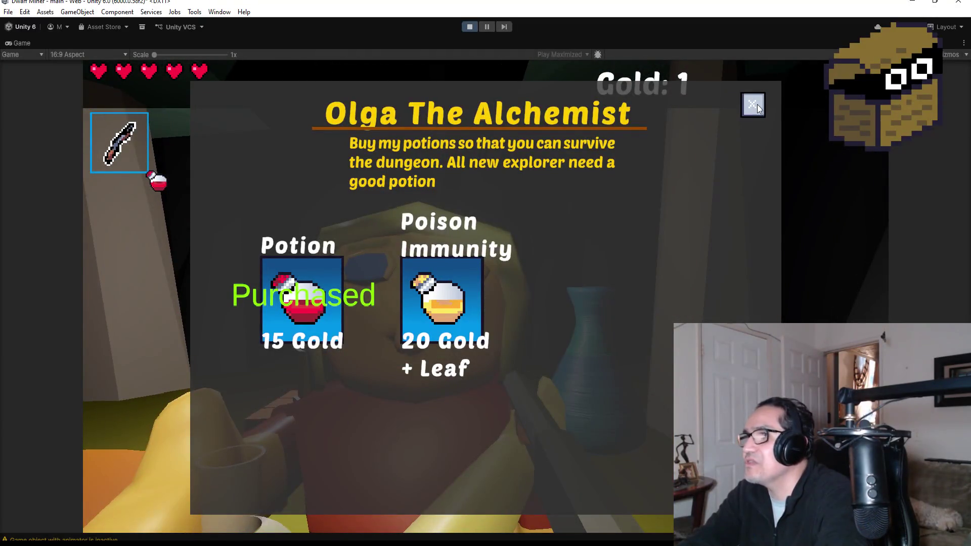
click(754, 105)
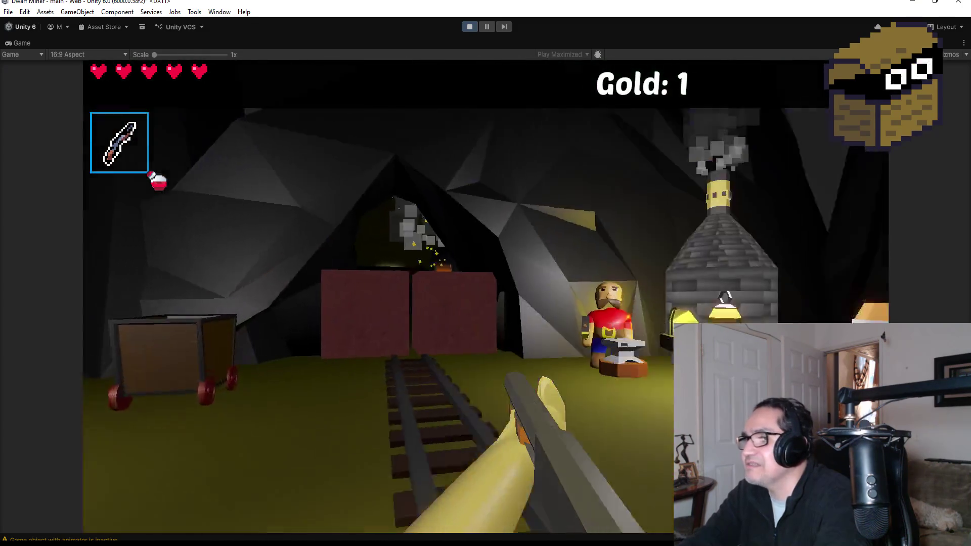
key(w)
click(486, 296)
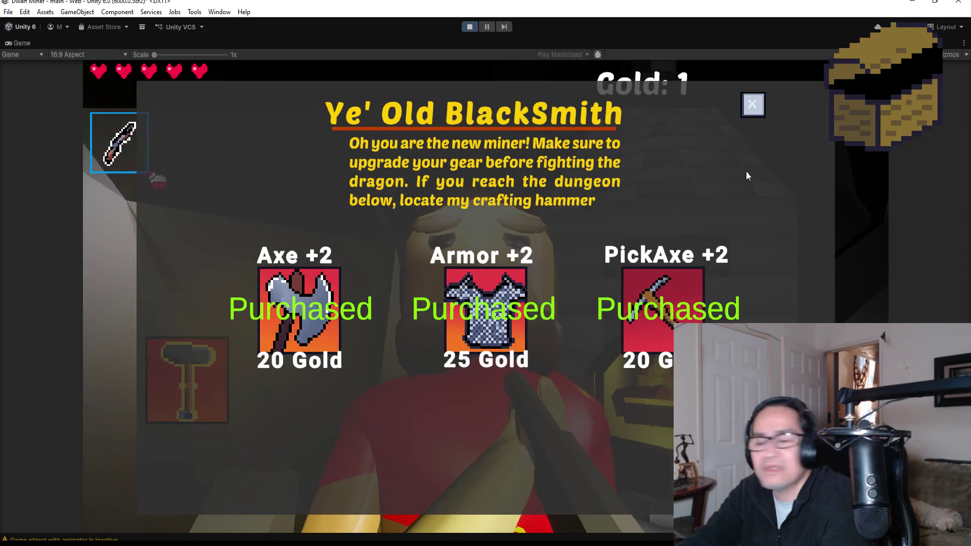
click(752, 105)
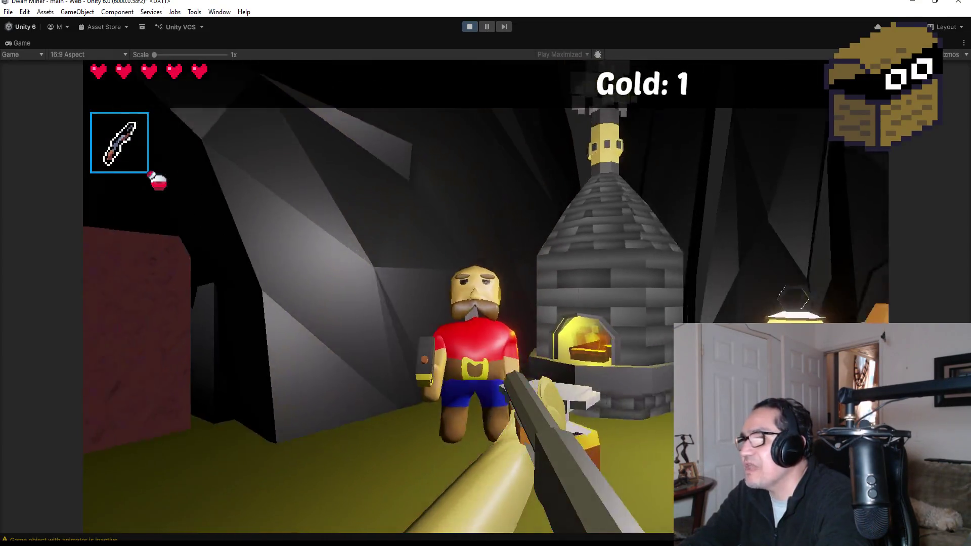
Step: Walk through the dark forest toward the mine entrance, then stop Play mode
key(w)
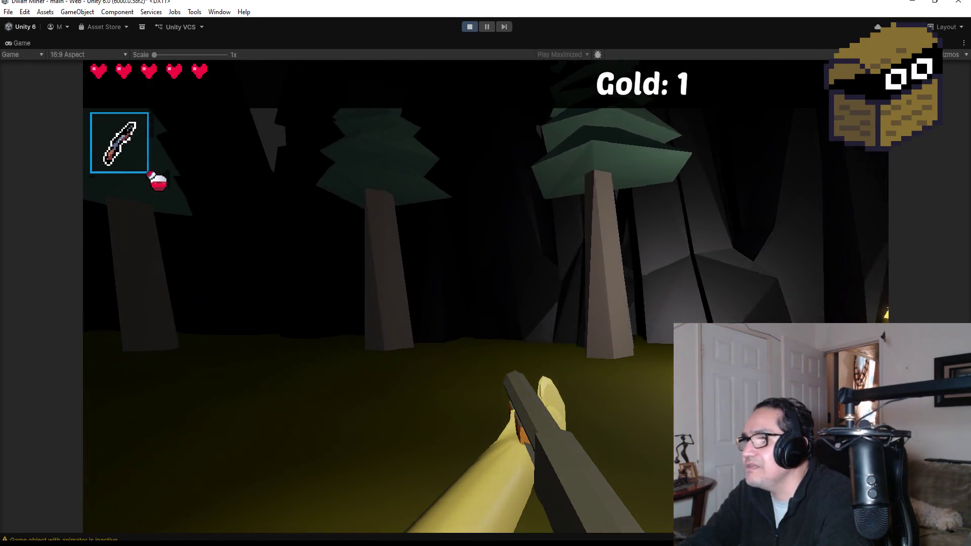
key(w)
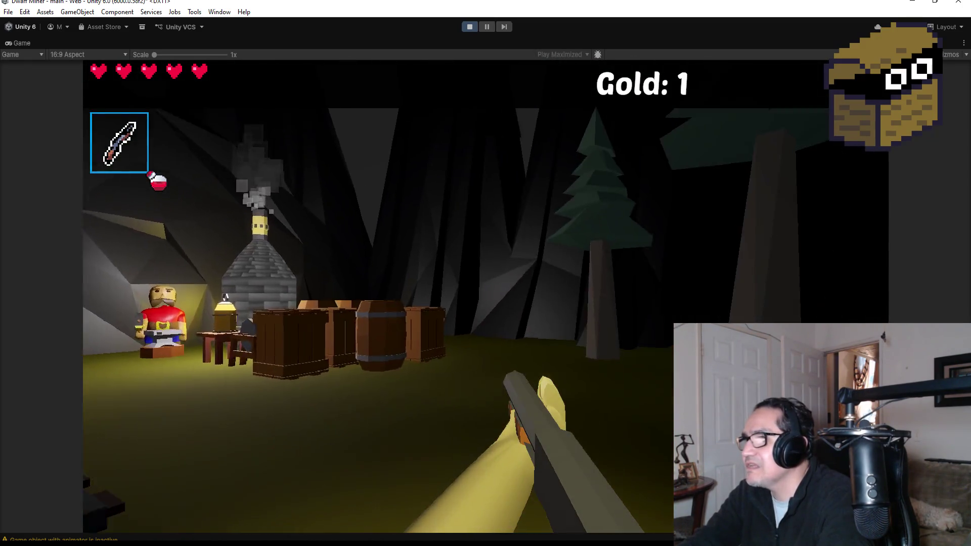
key(w)
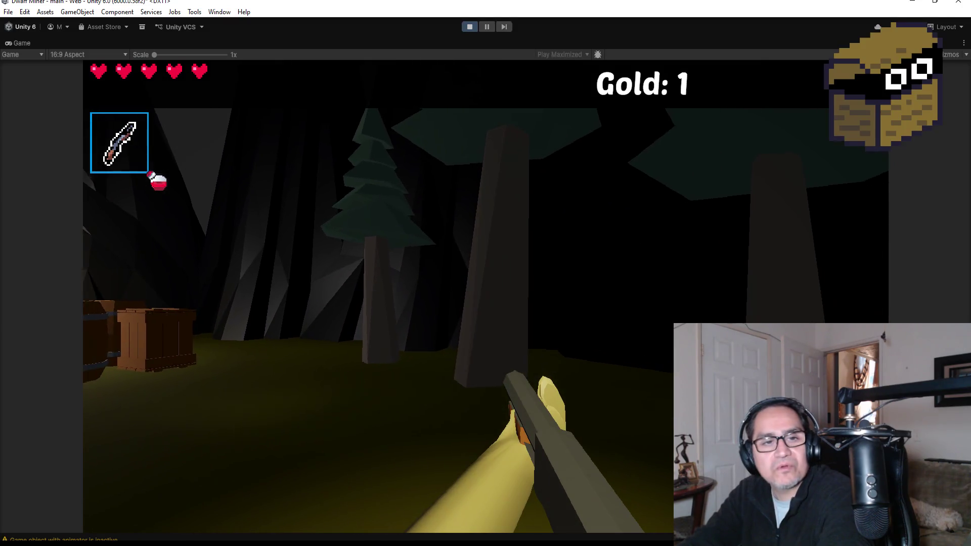
key(w)
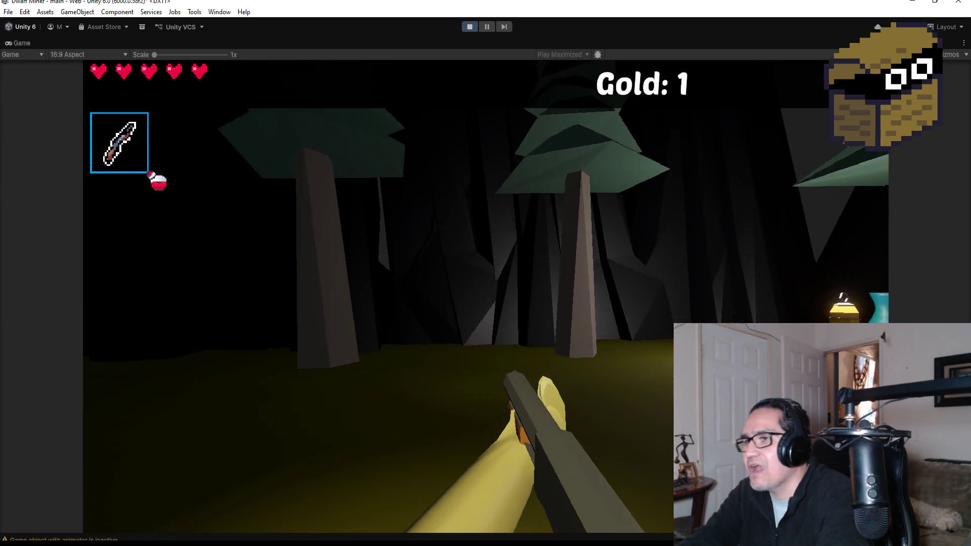
key(w)
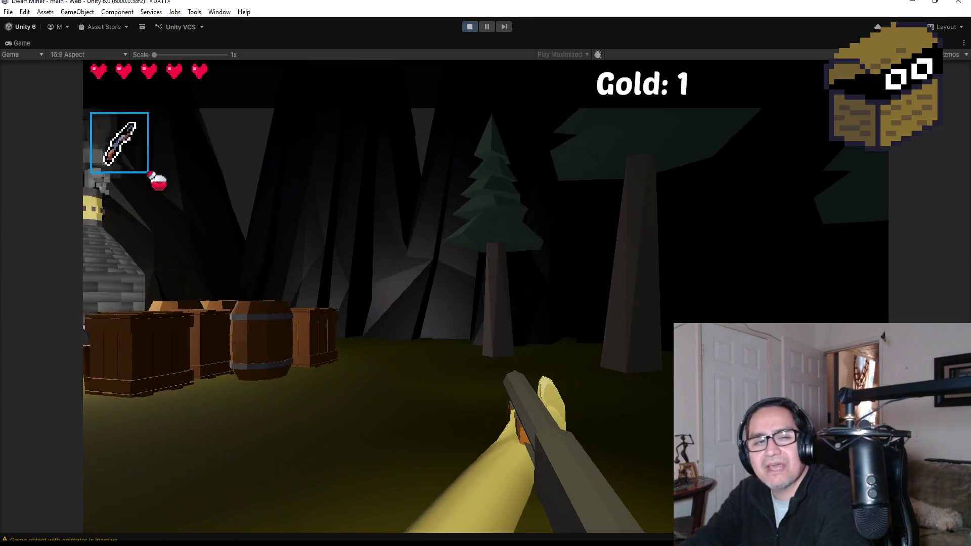
key(w)
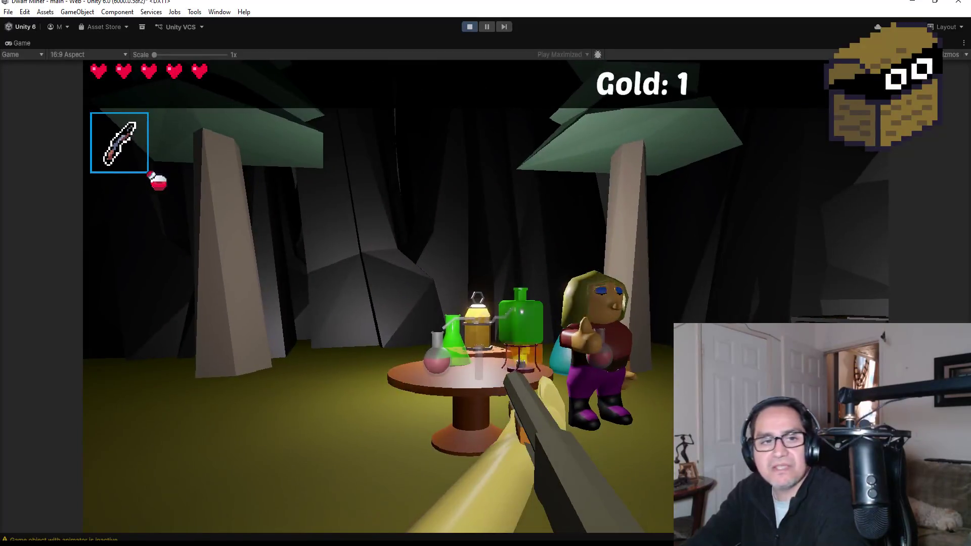
key(Escape)
click(469, 27)
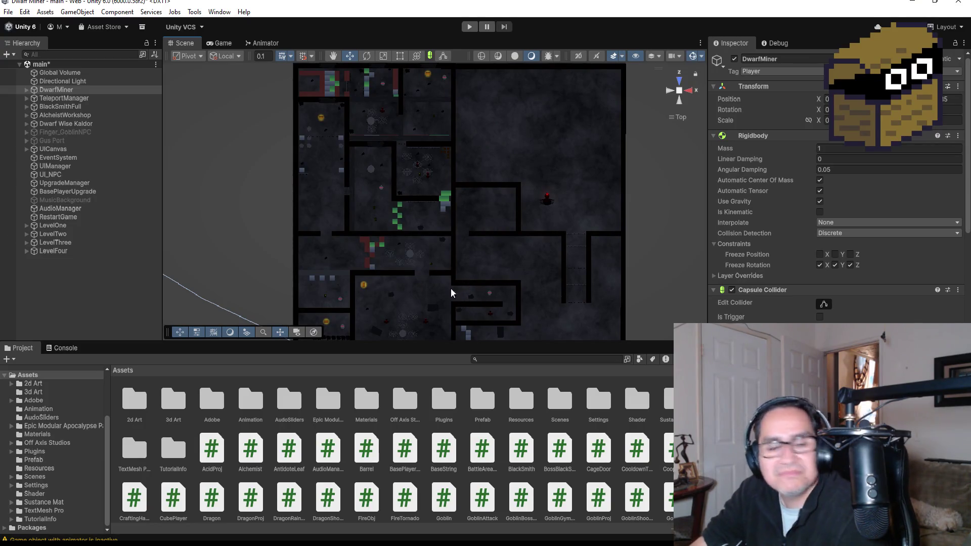
Step: Zoom the Scene view onto the green blocks of the level map
scroll(475, 172, down, 2)
scroll(508, 166, up, 3)
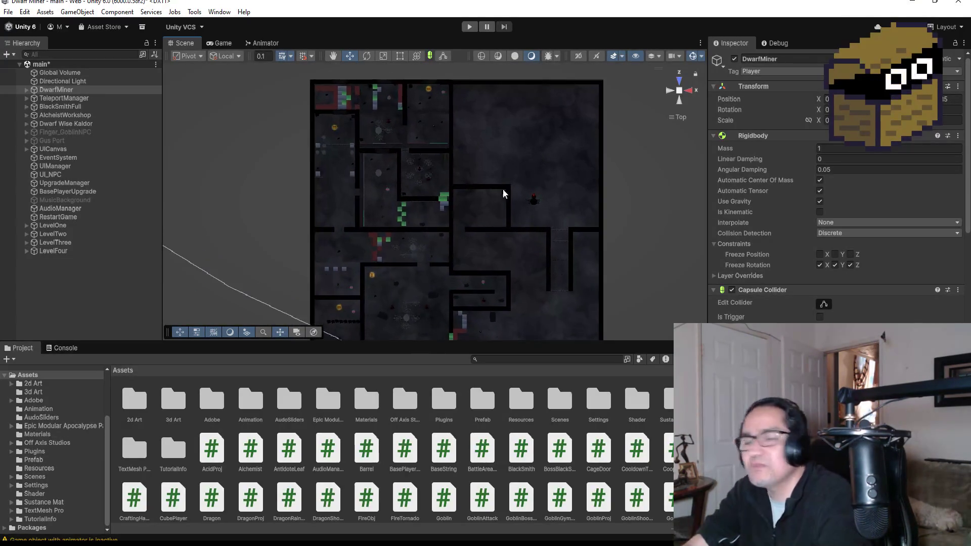
scroll(508, 241, up, 6)
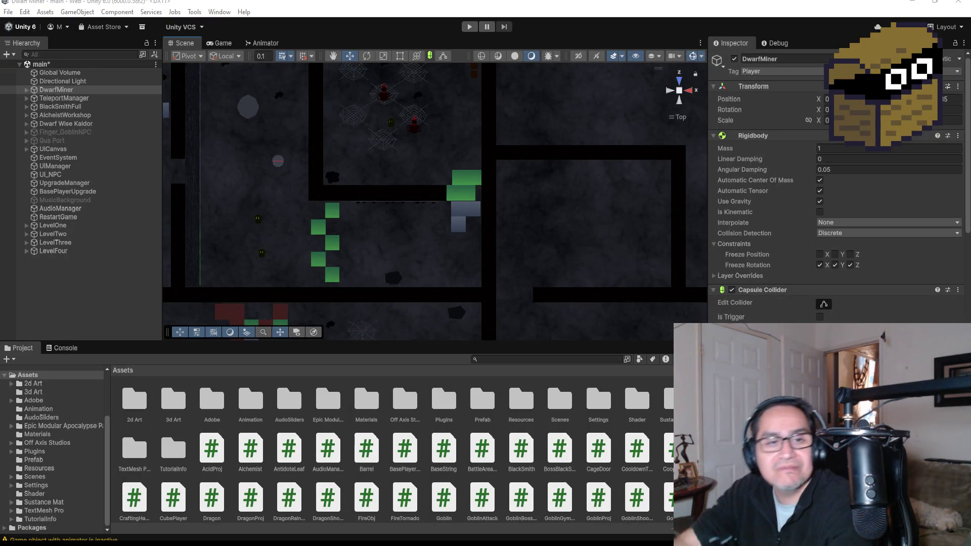
Step: Zoom in and select MiningHardCube (56), the grey cube beside the green blocks
scroll(434, 223, up, 5)
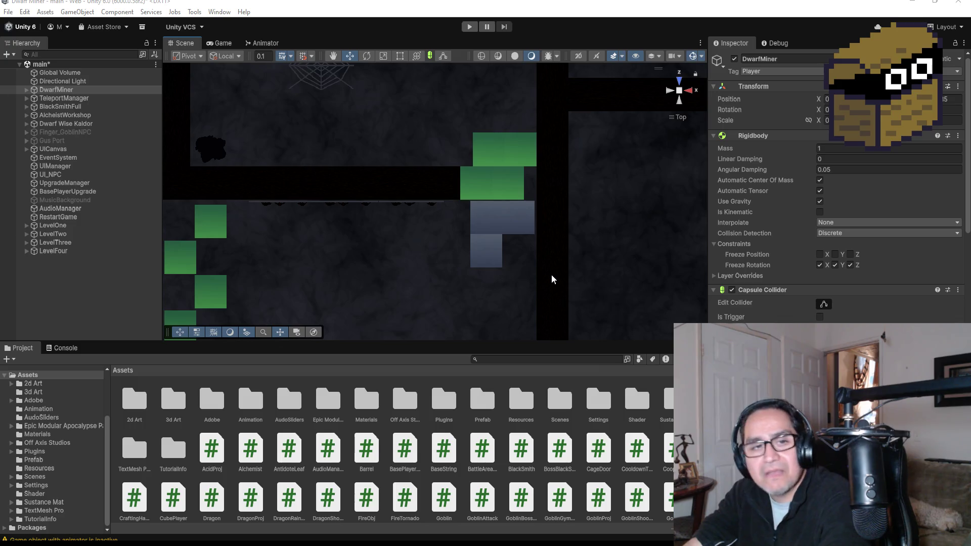
scroll(557, 285, up, 3)
click(535, 233)
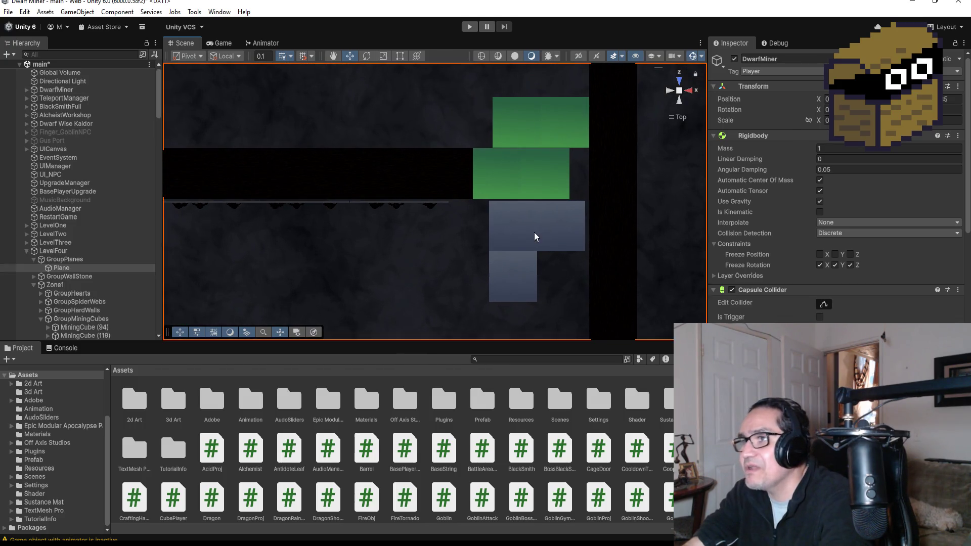
Step: Duplicate the hard mining cube twice, placing copies on the lower grey square and to the right
scroll(520, 238, down, 1)
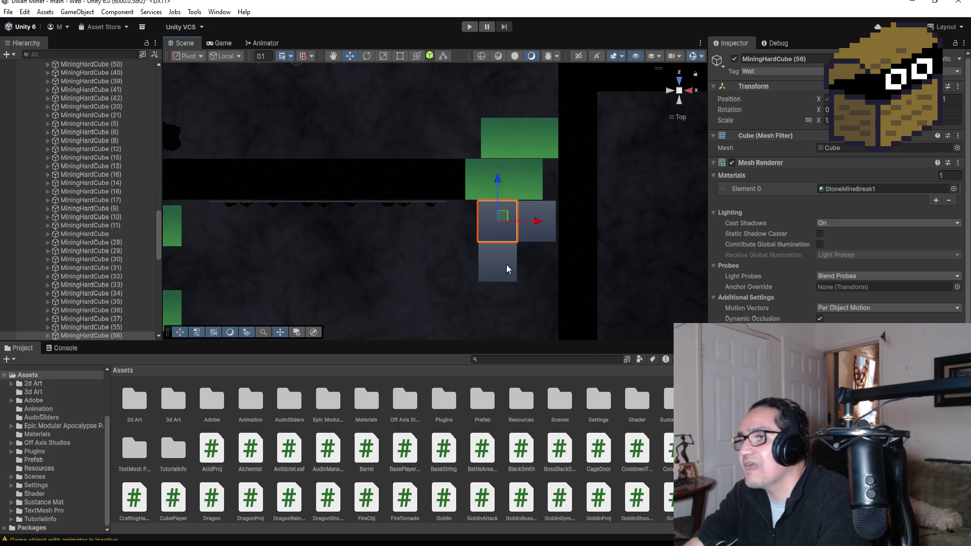
key(ctrl+d)
drag(503, 216, 501, 263)
key(ctrl+d)
scroll(511, 266, down, 1)
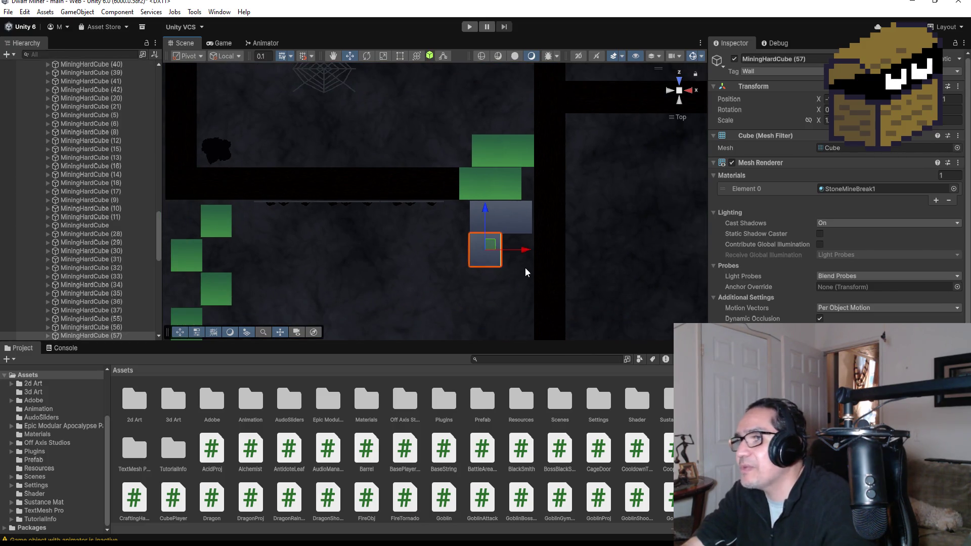
drag(524, 248, 562, 252)
Step: Select MiningJadeCube (13), the green jade cube above the grey blocks
mouse_move(533, 286)
mouse_down()
mouse_move(559, 265)
mouse_move(555, 231)
mouse_move(511, 218)
mouse_move(480, 182)
mouse_up()
scroll(544, 257, down, 2)
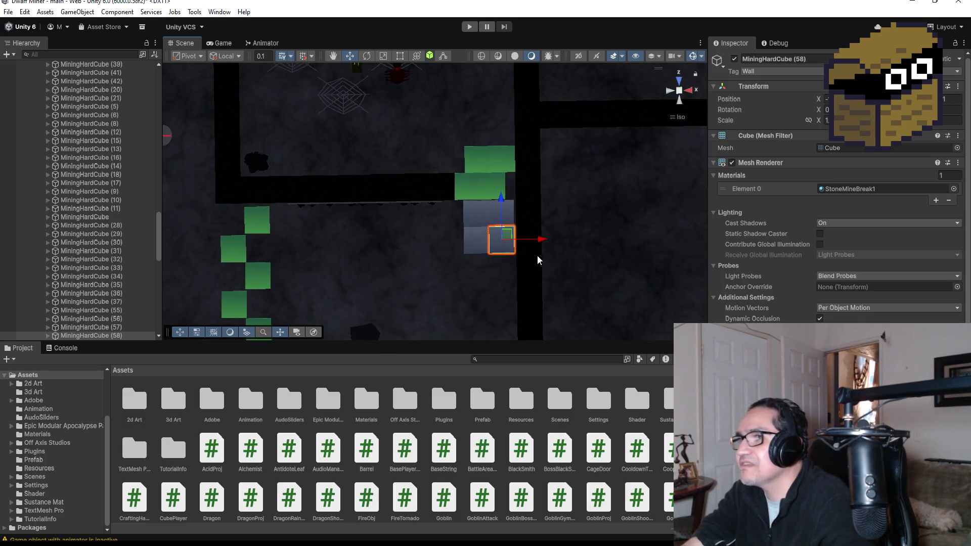
click(481, 185)
click(484, 186)
scroll(102, 238, down, 4)
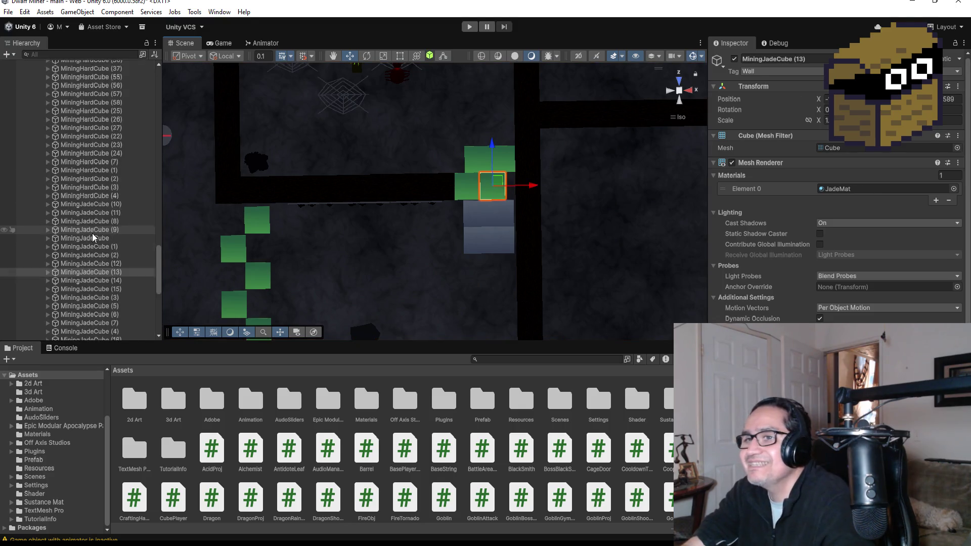
click(91, 240)
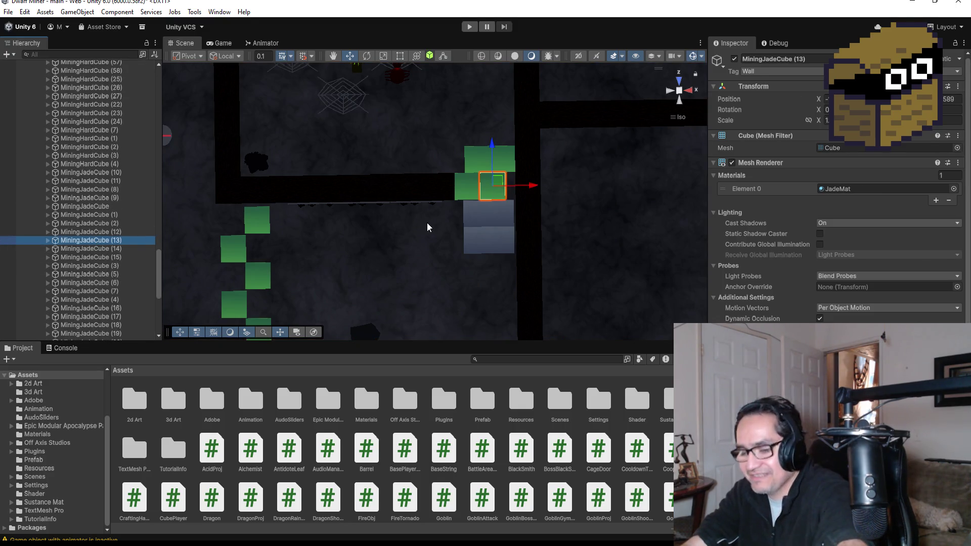
Step: Duplicate the jade cube and line the copy up in the corridor left of the grey blocks
key(ctrl+d)
drag(494, 152, 494, 218)
drag(534, 266, 486, 263)
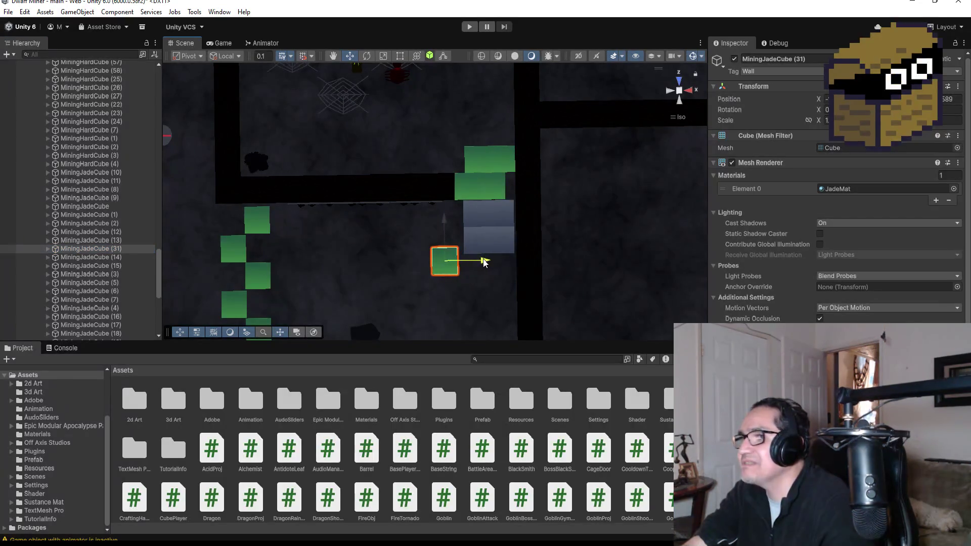
drag(444, 215, 444, 203)
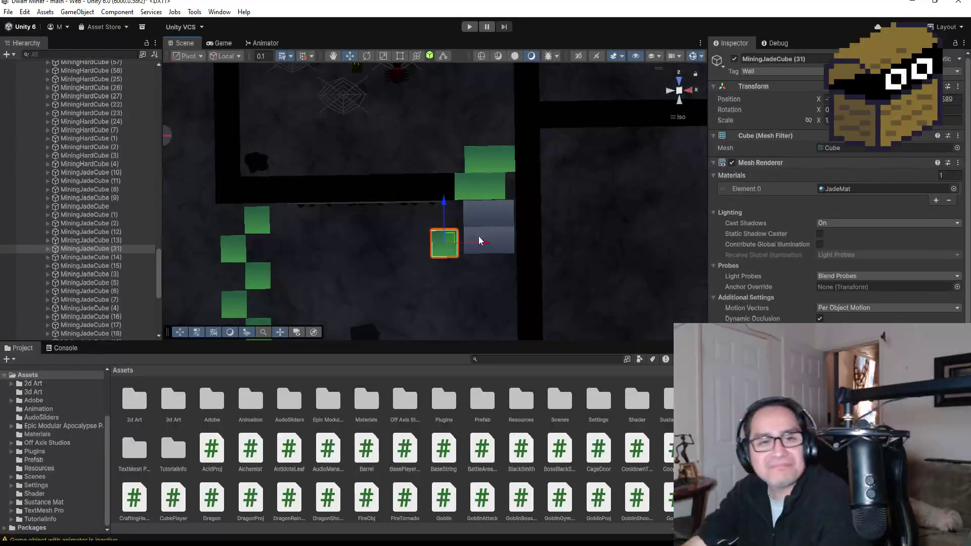
scroll(463, 290, up, 3)
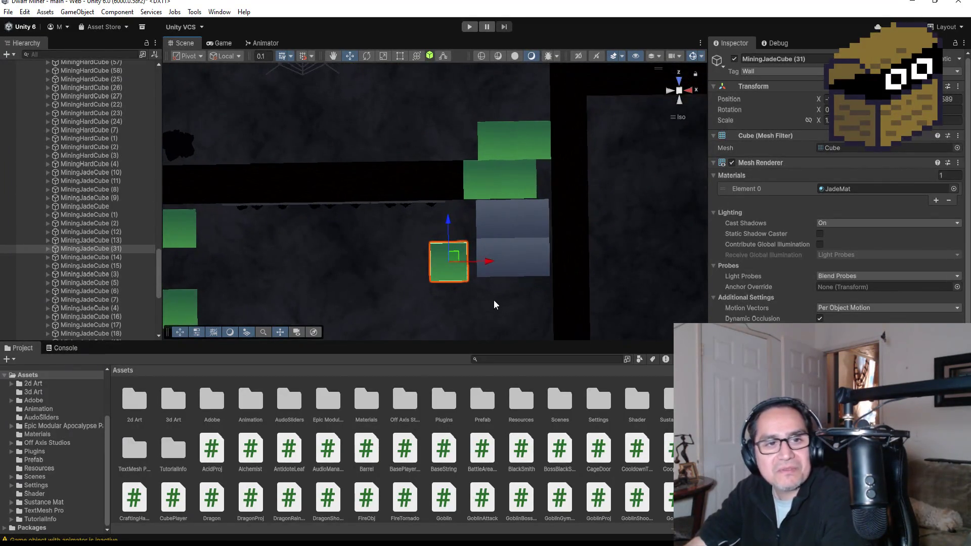
drag(540, 312, 535, 186)
scroll(478, 260, up, 2)
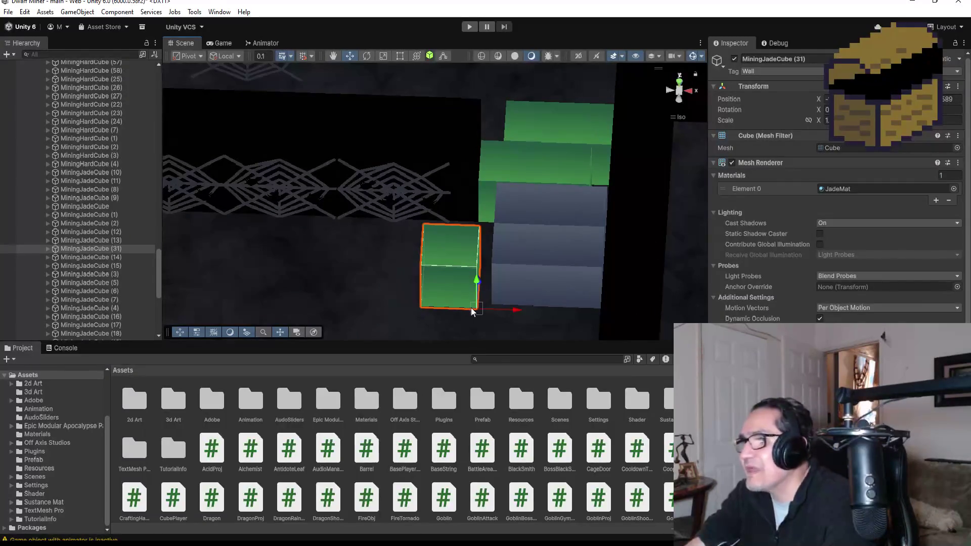
scroll(575, 230, down, 2)
mouse_move(576, 226)
mouse_down()
mouse_move(571, 144)
mouse_move(577, 284)
mouse_move(553, 202)
mouse_move(541, 227)
mouse_up()
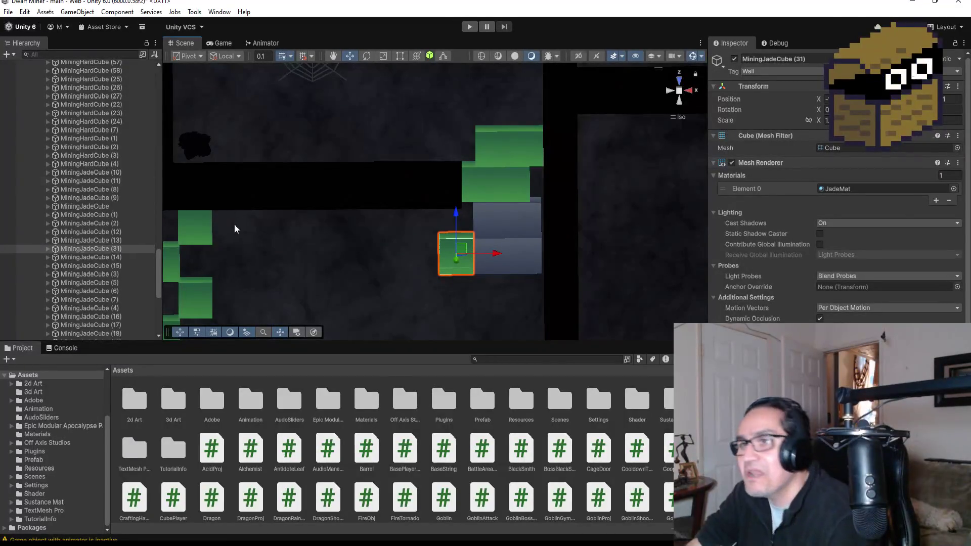
scroll(421, 222, down, 3)
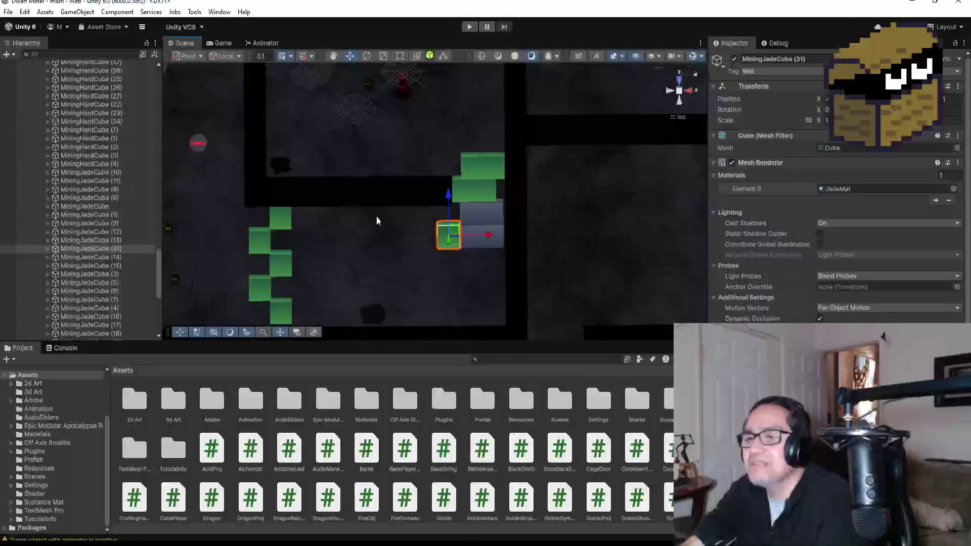
scroll(381, 215, down, 2)
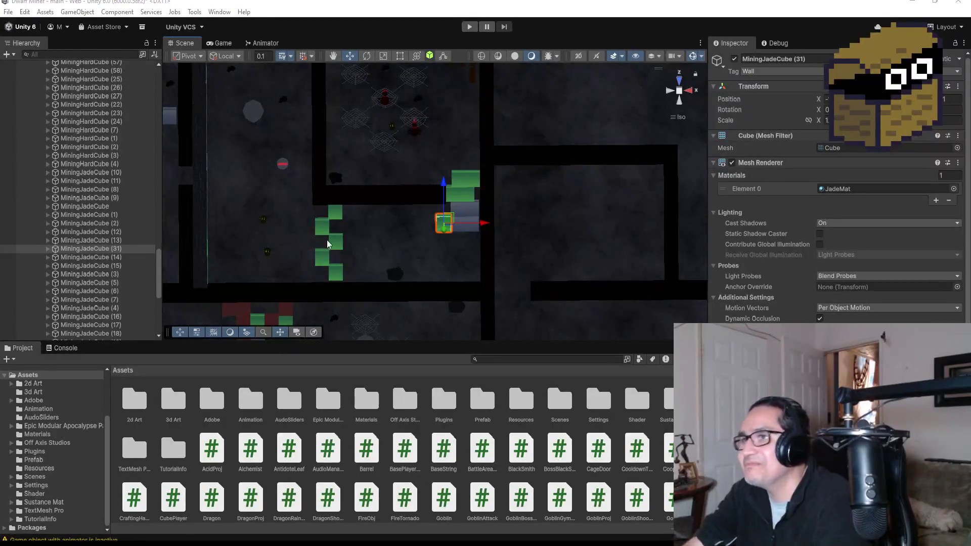
Step: Scroll to bring MiningJadeCube (31) and its JadeMat mesh renderer settings into view
scroll(418, 187, down, 3)
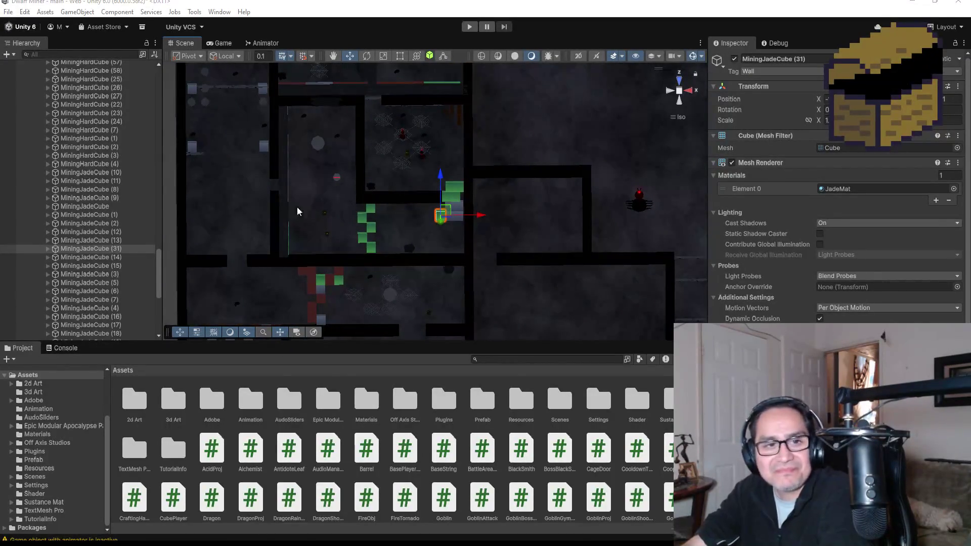
scroll(441, 127, down, 2)
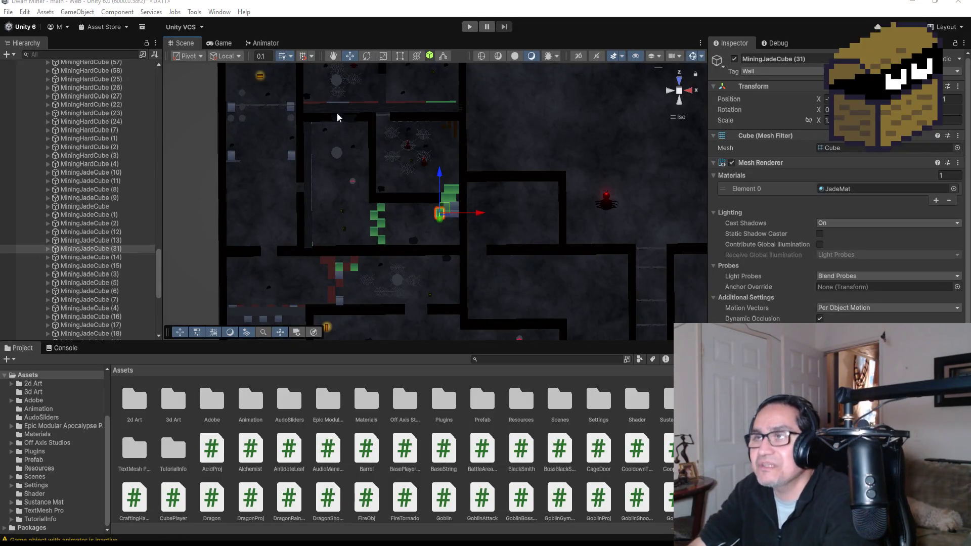
scroll(73, 140, up, 10)
Step: Collapse the Zone1 and LevelFour groups in the Hierarchy
scroll(70, 131, up, 15)
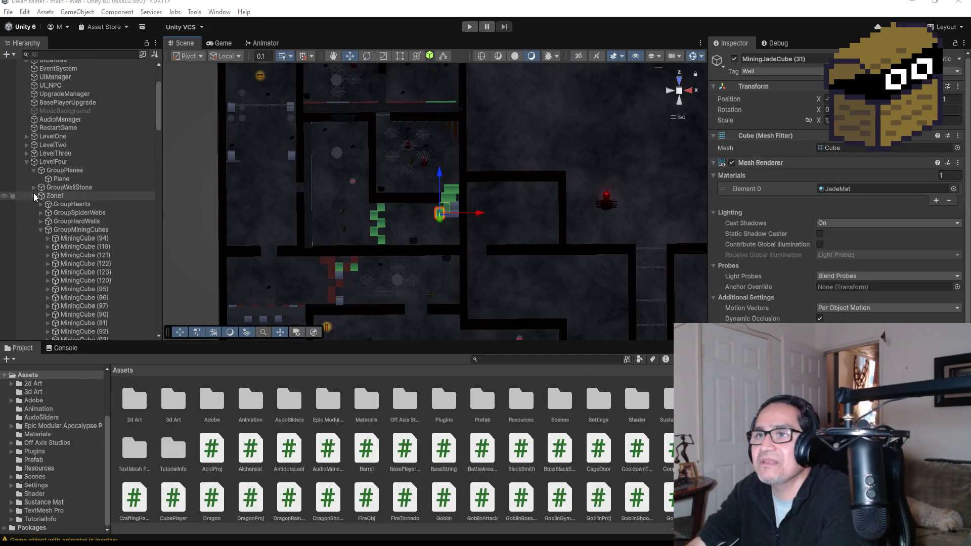
click(34, 195)
click(26, 251)
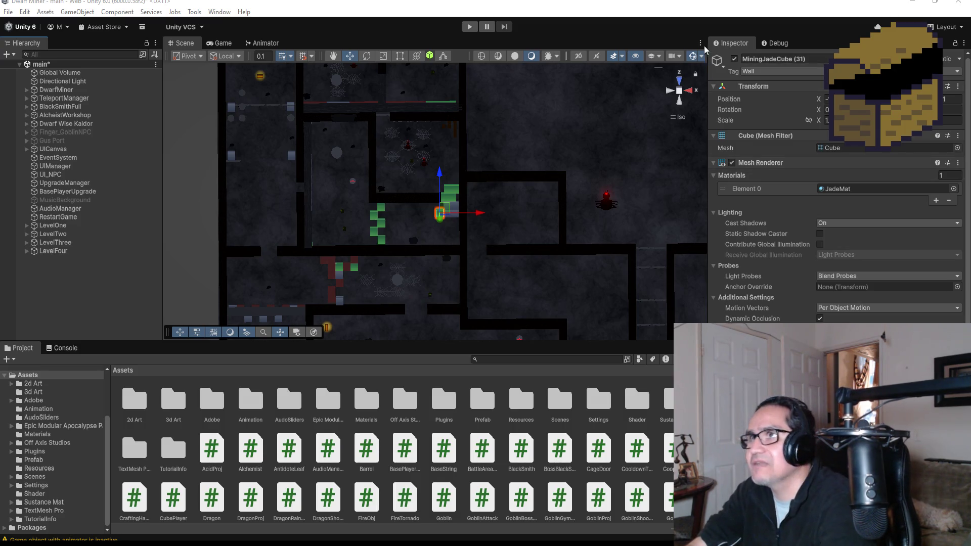
Step: Start the game in Play mode to show its Settings and How To Play screen
click(468, 28)
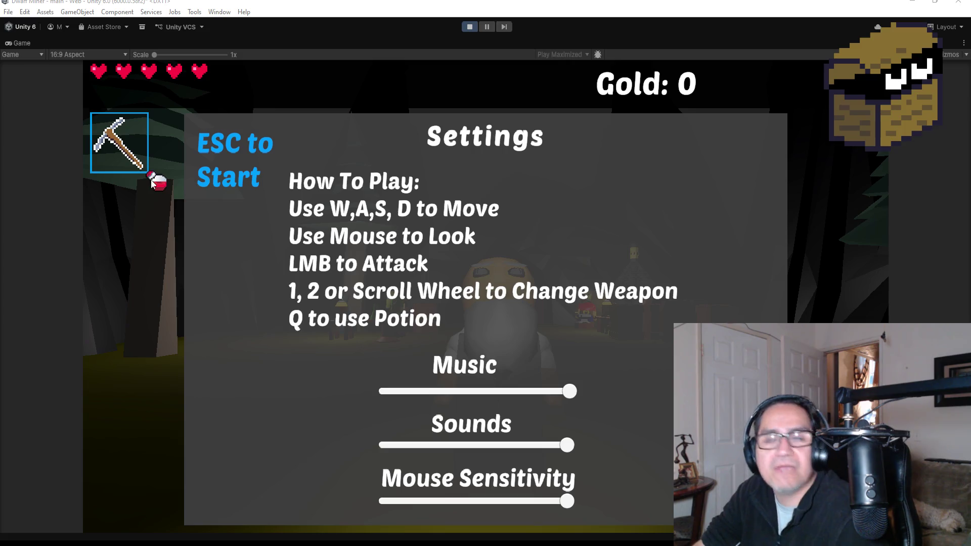
Step: Resume play, walk past the dwarf and smash the teal vase so Gold reaches 2
key(Escape)
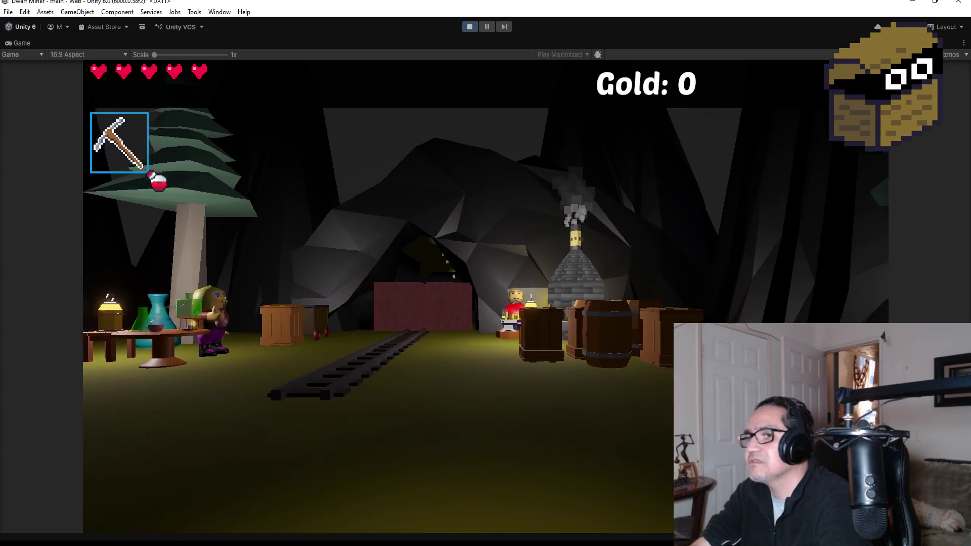
key(w)
scroll(486, 273, down, 1)
key(w)
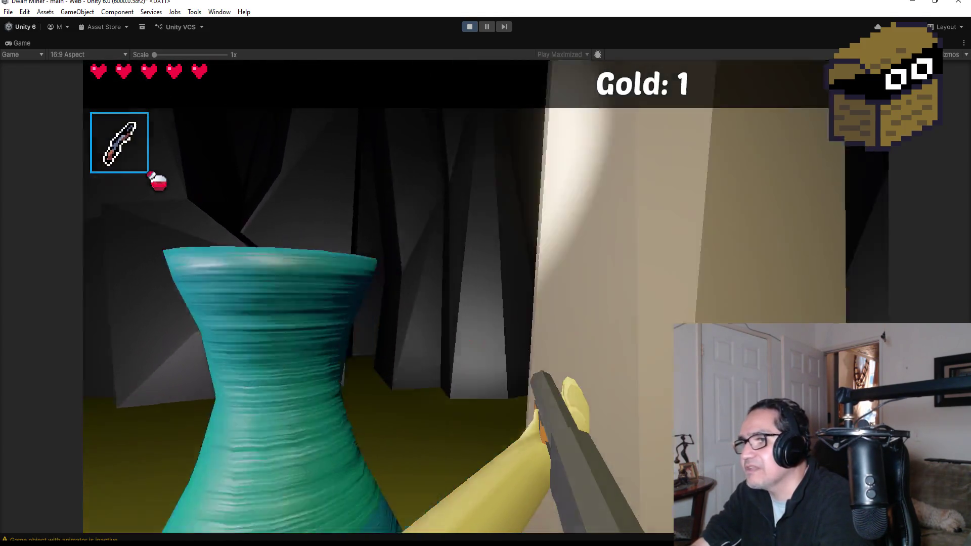
click(486, 273)
key(w)
key(w)
scroll(485, 273, up, 1)
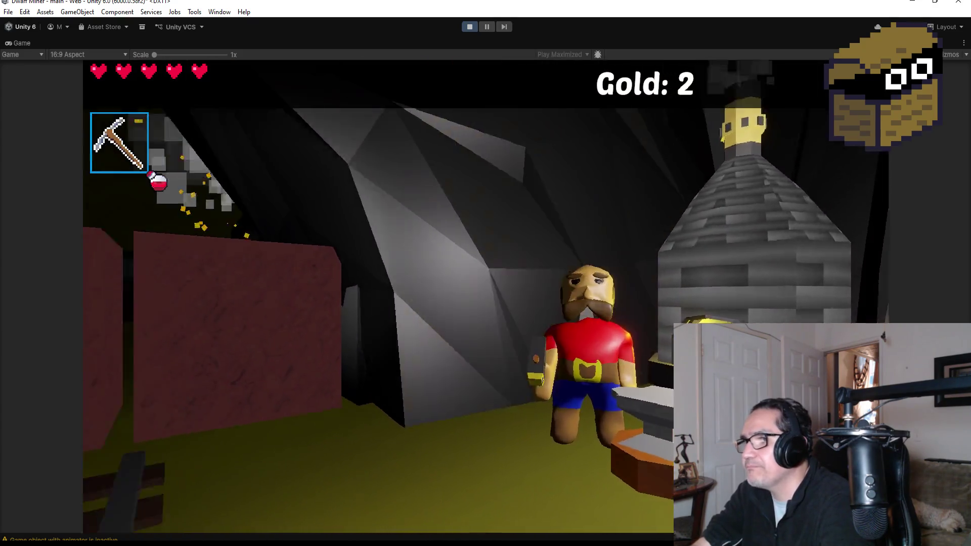
Step: Visit and close the blacksmith's shop, then walk through the forest into the goblin corridor
key(e)
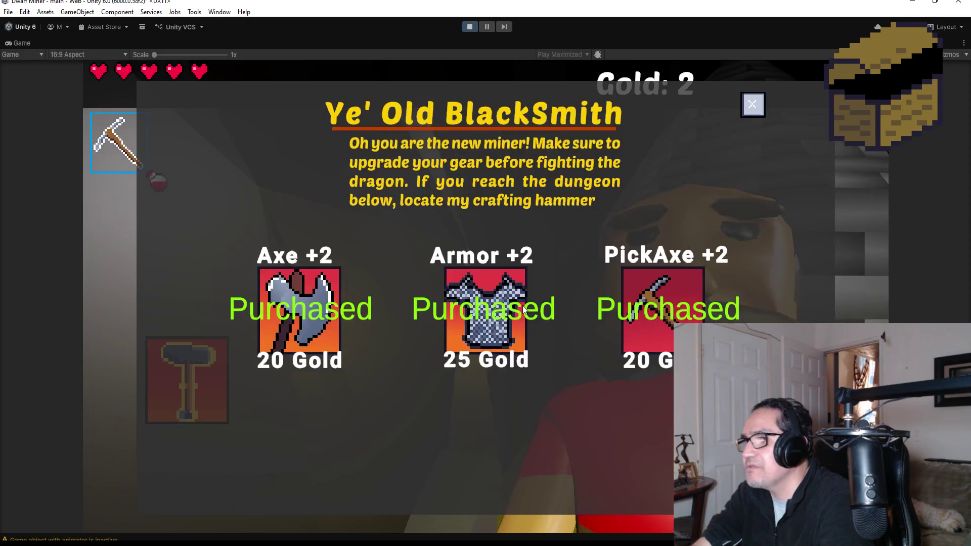
click(753, 105)
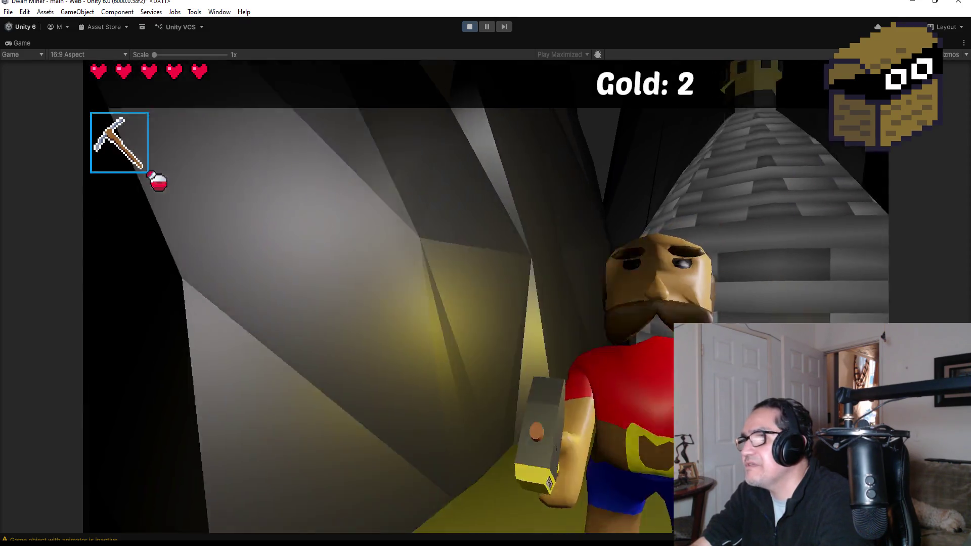
key(w)
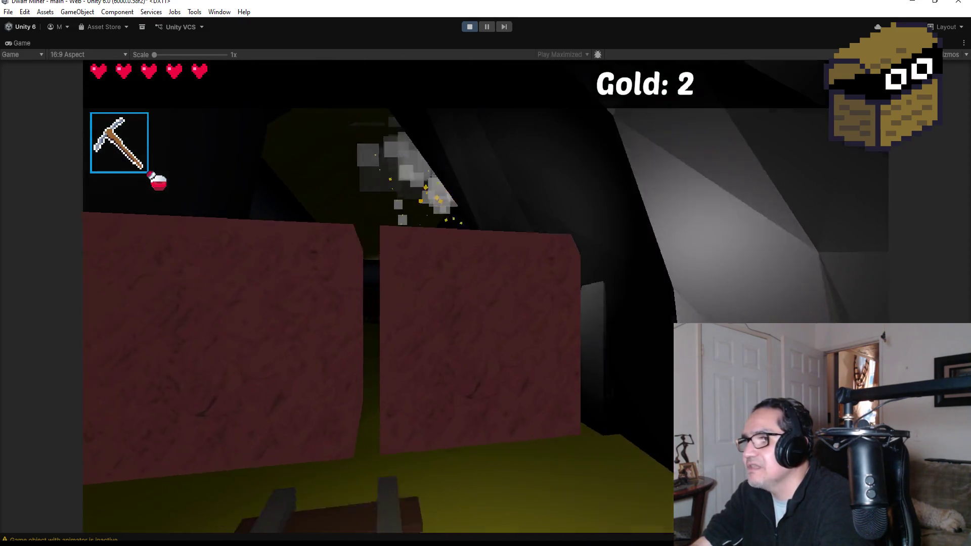
key(w)
Step: Equip the gun with key 2 and shoot the goblin three times
key(2)
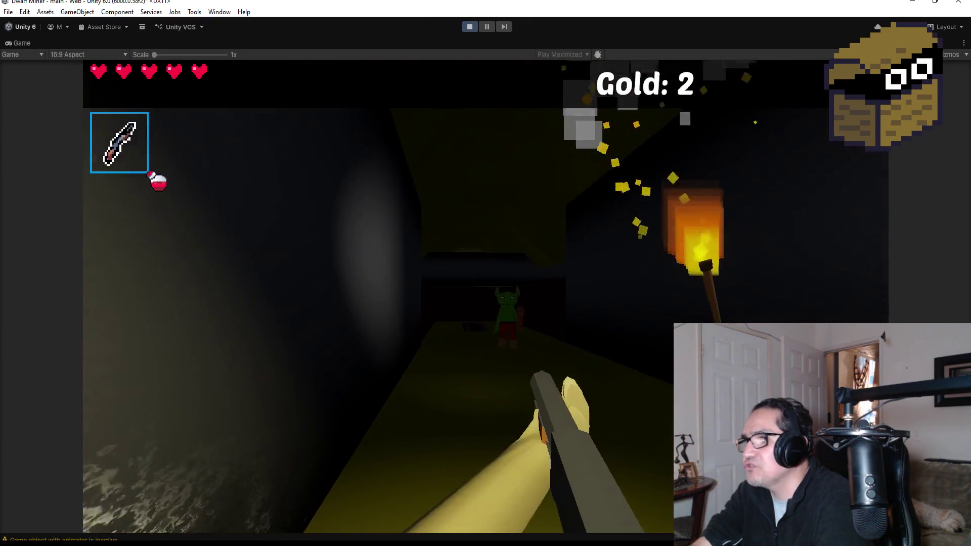
click(486, 297)
click(486, 297)
click(486, 297)
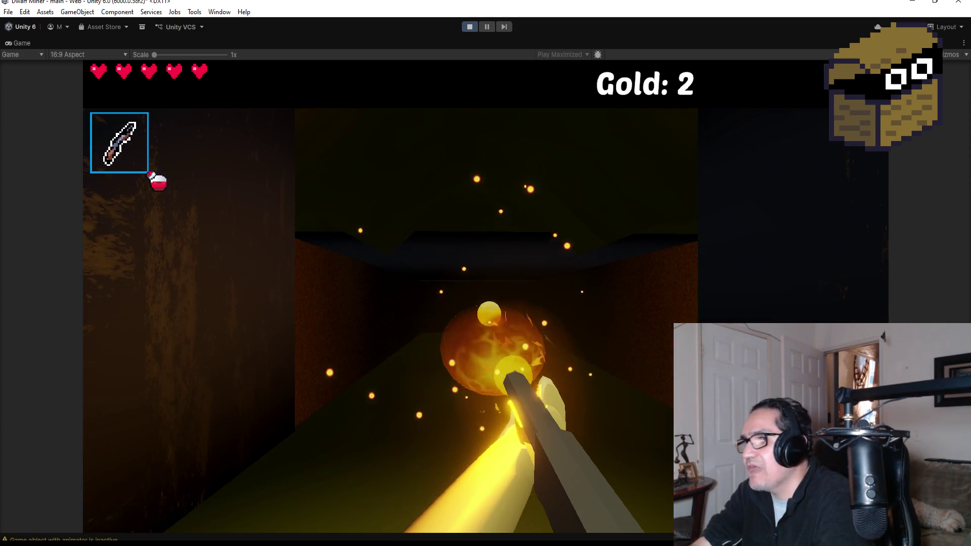
Step: Switch back to the pickaxe, advance into the bat room and throw a web down the corridor
key(w)
key(1)
key(w)
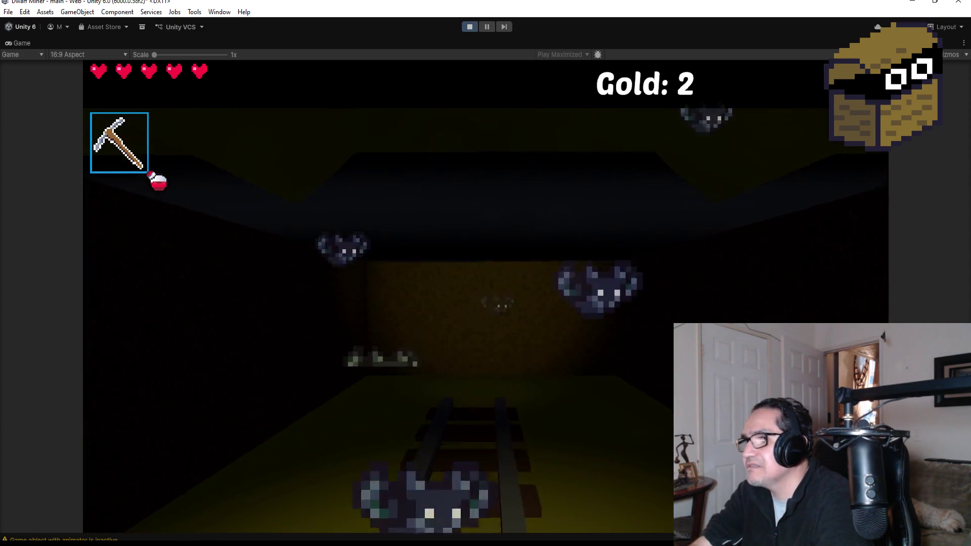
key(3)
click(486, 297)
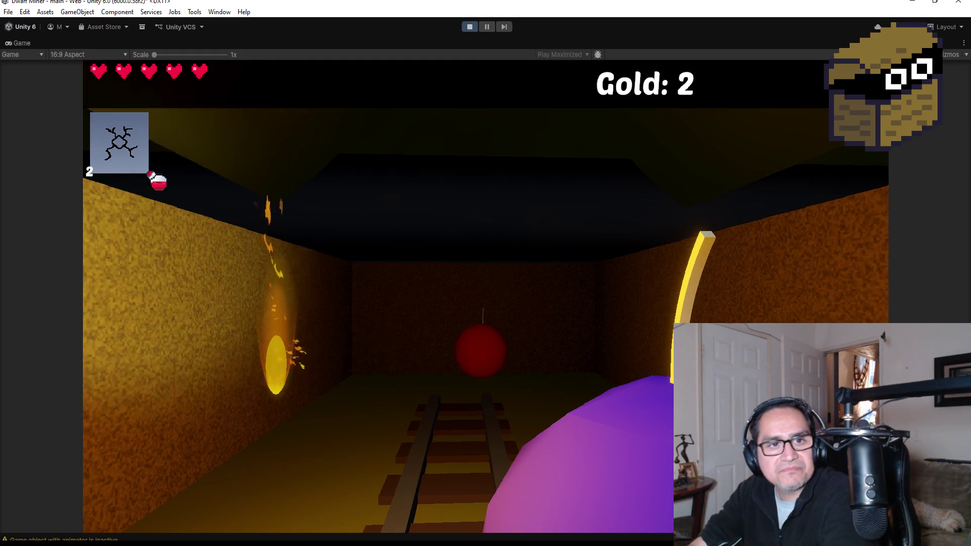
Step: Collect nuggets, fight the goblin and mine gold up to 6, then pause and stop play mode
key(w)
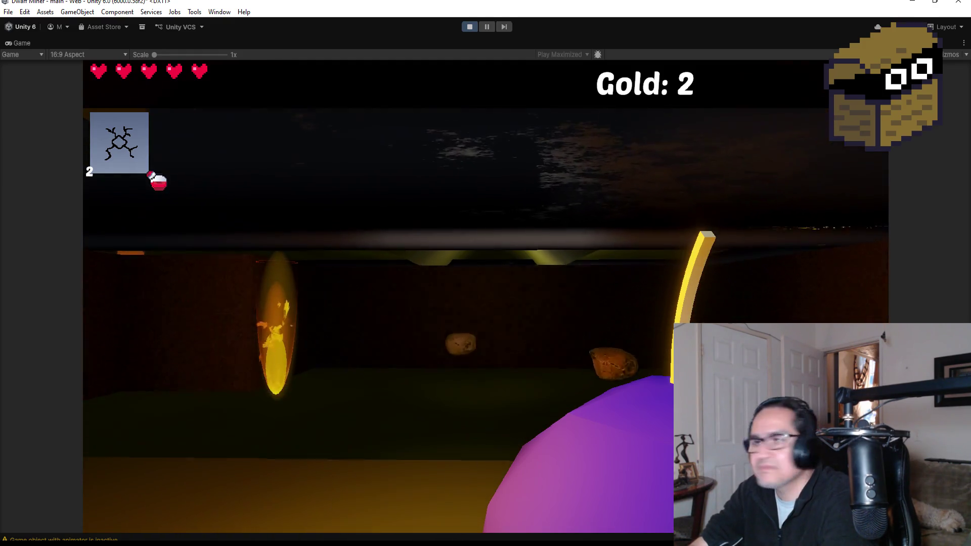
key(w)
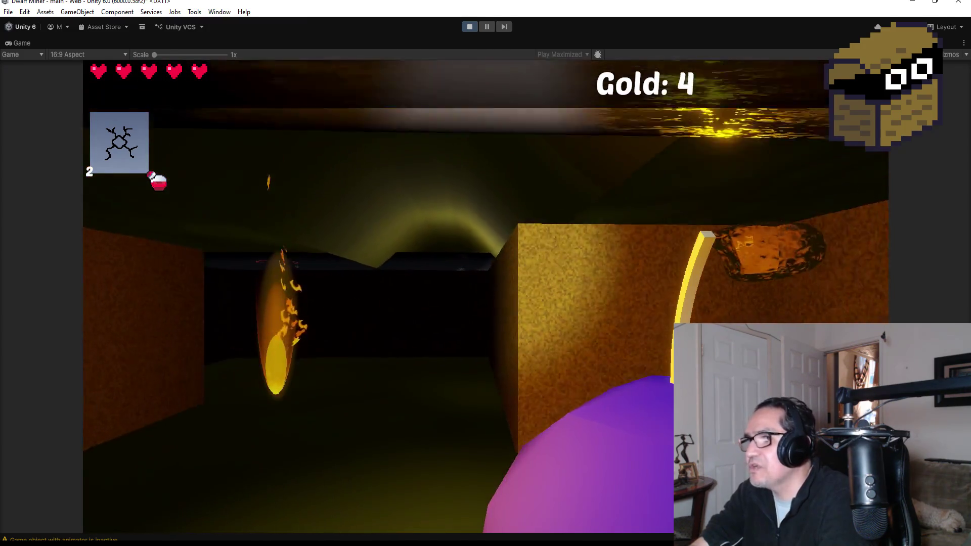
key(w)
key(1)
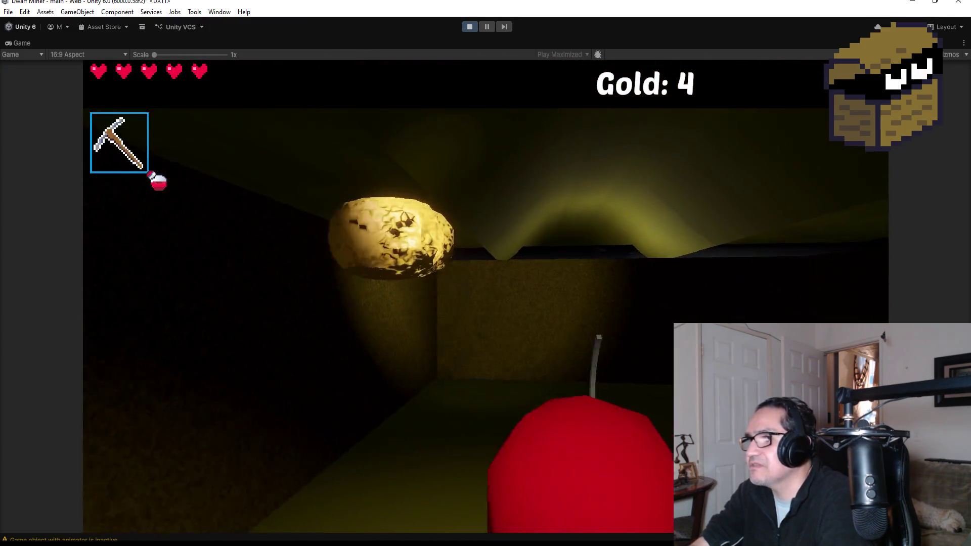
key(2)
key(w)
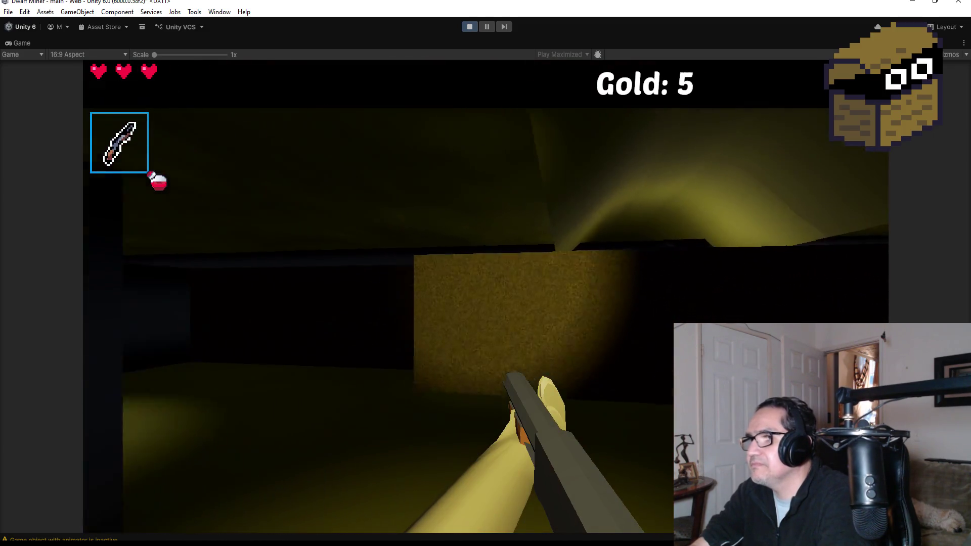
key(w)
key(Escape)
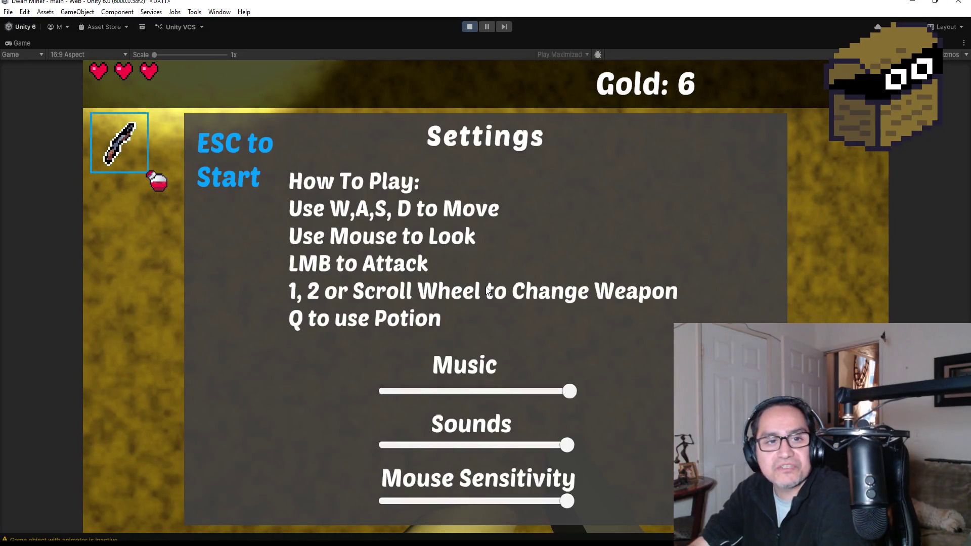
click(465, 28)
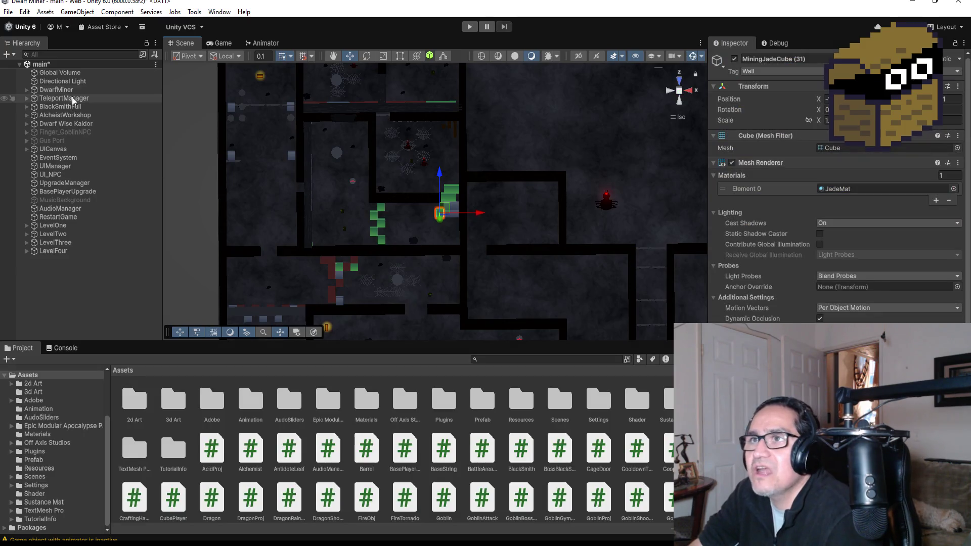
Step: Select DwarfMiner and choose Zone 4 in its Pp starting-zone dropdown
click(55, 89)
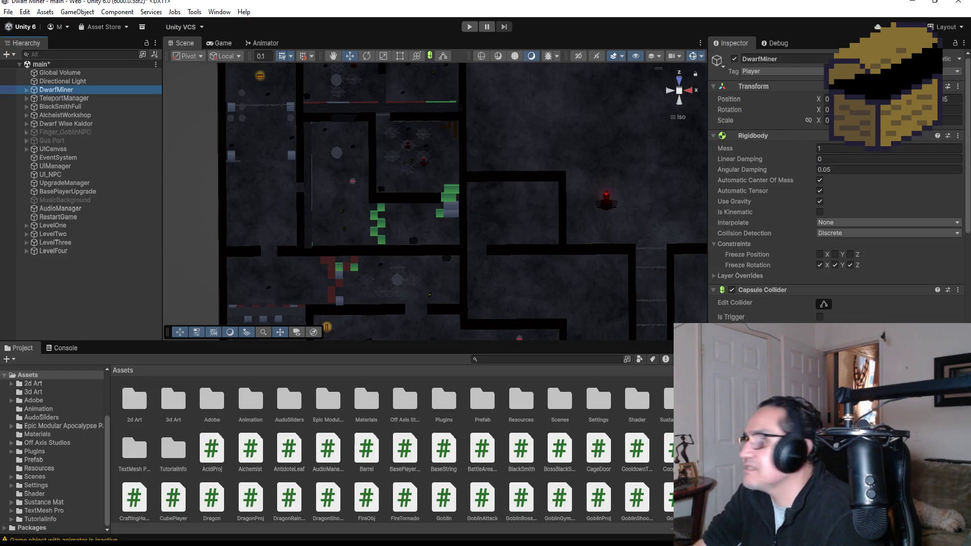
scroll(851, 151, down, 10)
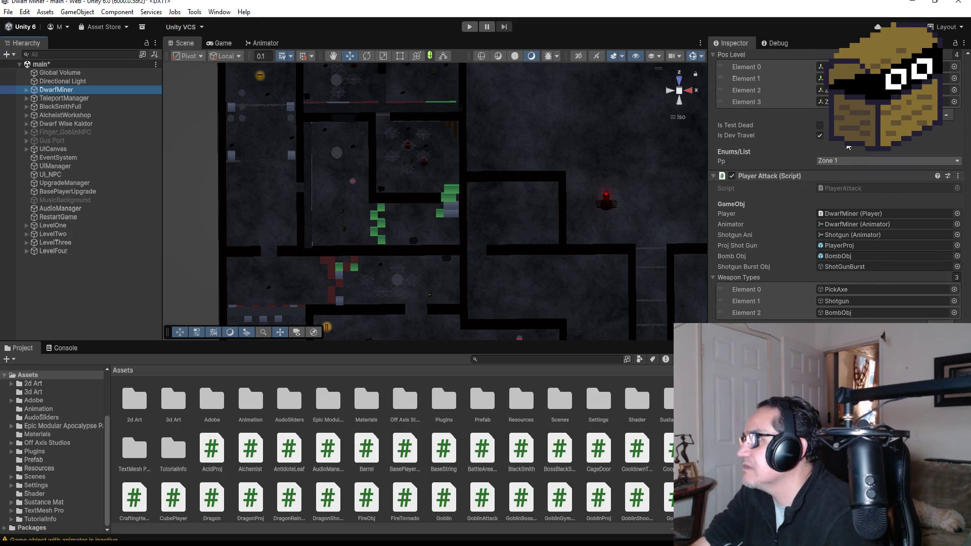
click(863, 161)
click(842, 210)
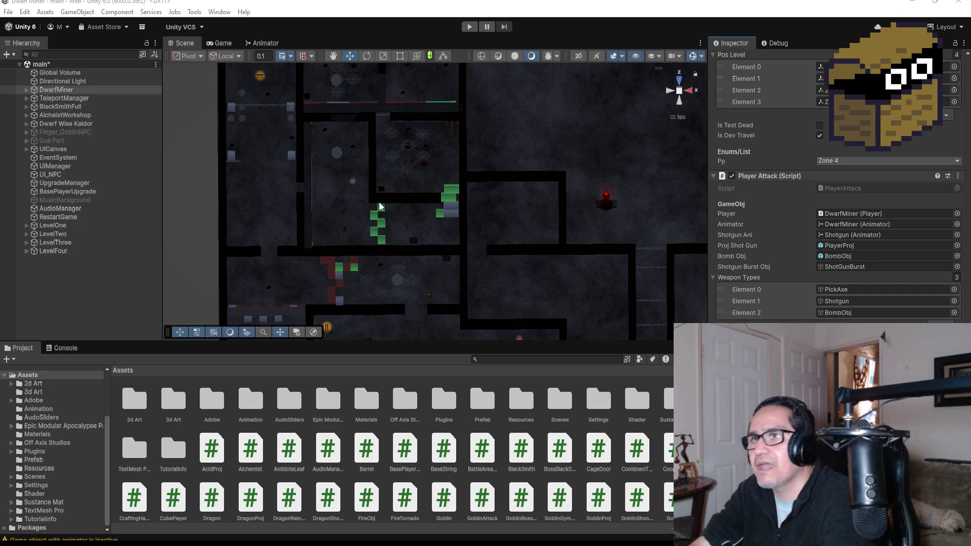
scroll(367, 206, down, 3)
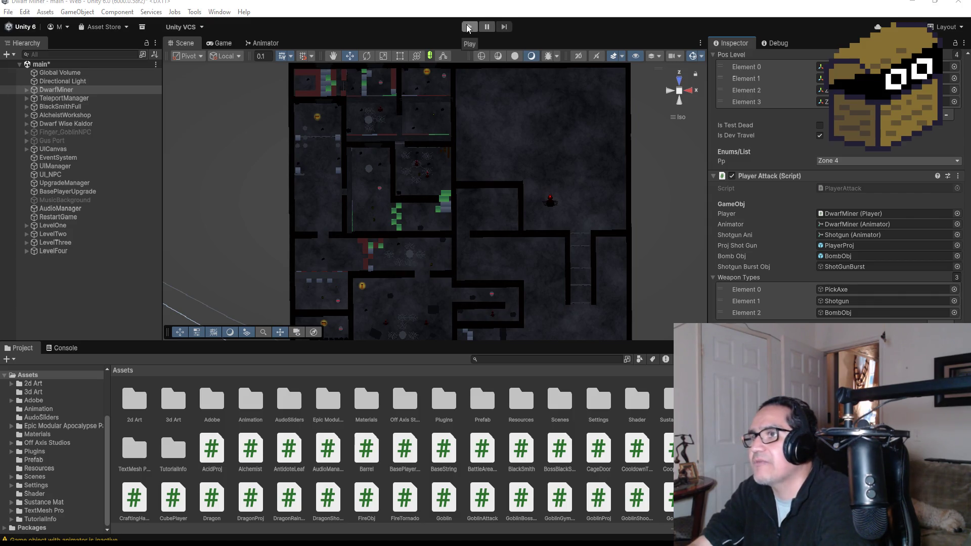
Step: Frame Zone4 under TeleportManager, drag it into a lower room on the map, and start Play
click(27, 98)
click(55, 132)
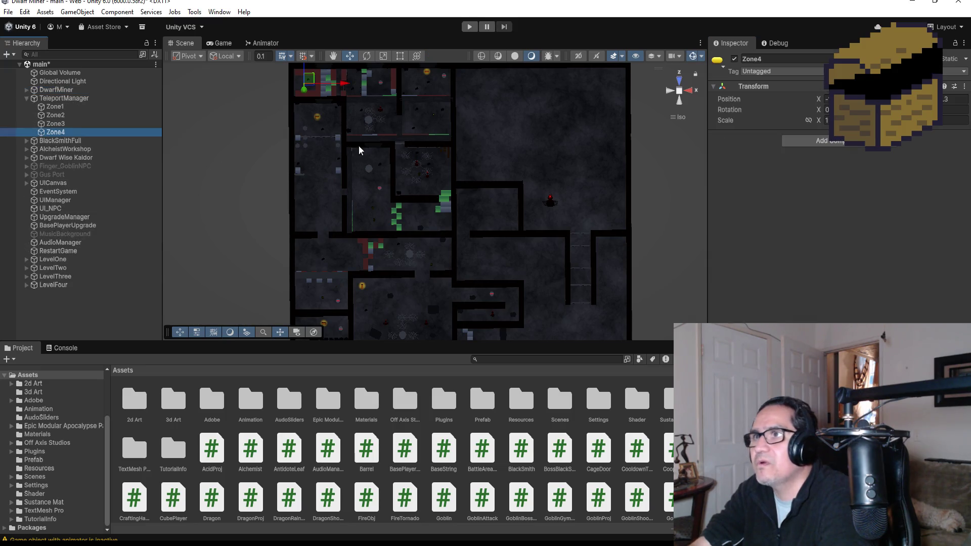
key(f)
mouse_move(339, 106)
mouse_down()
mouse_move(348, 201)
mouse_move(396, 207)
mouse_up()
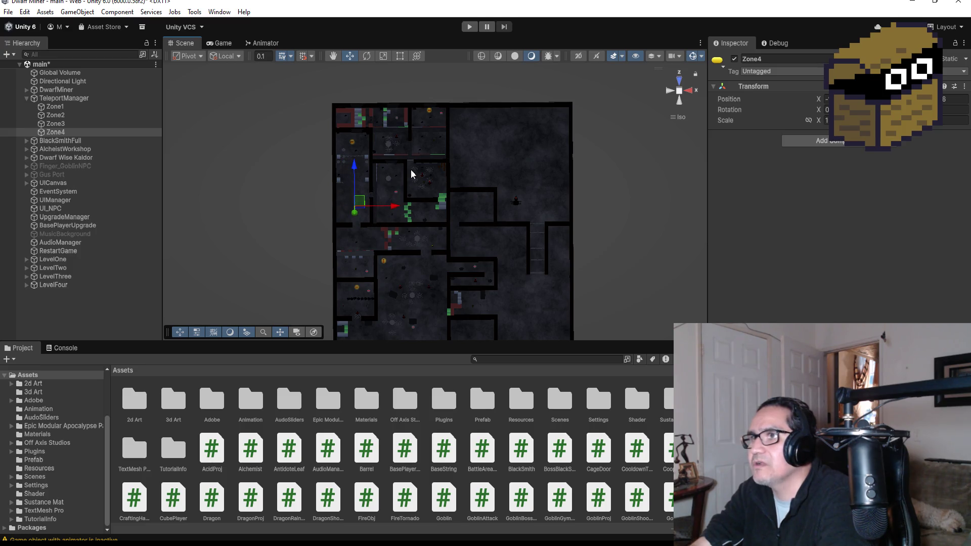
click(469, 28)
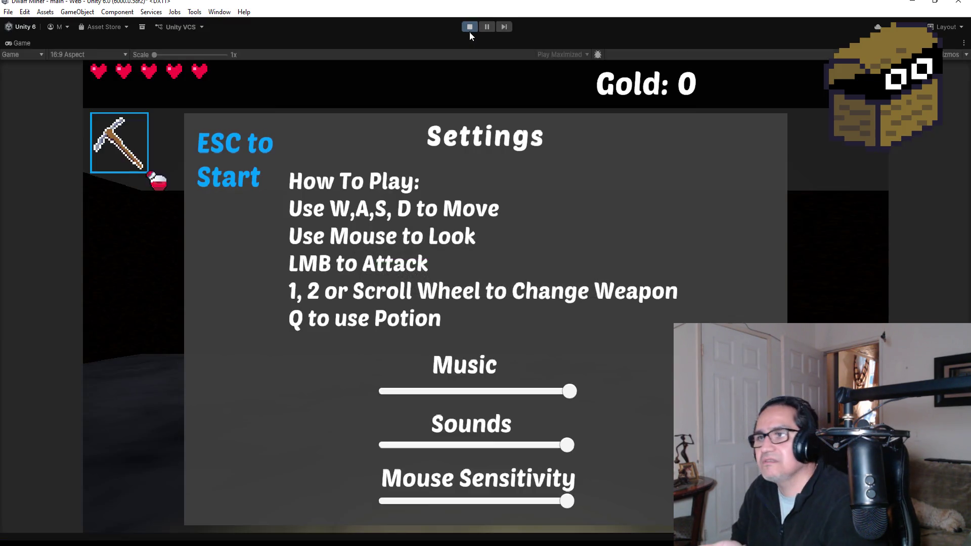
Step: Resume play, push through the web wall and open the glowing chest for gold
key(Escape)
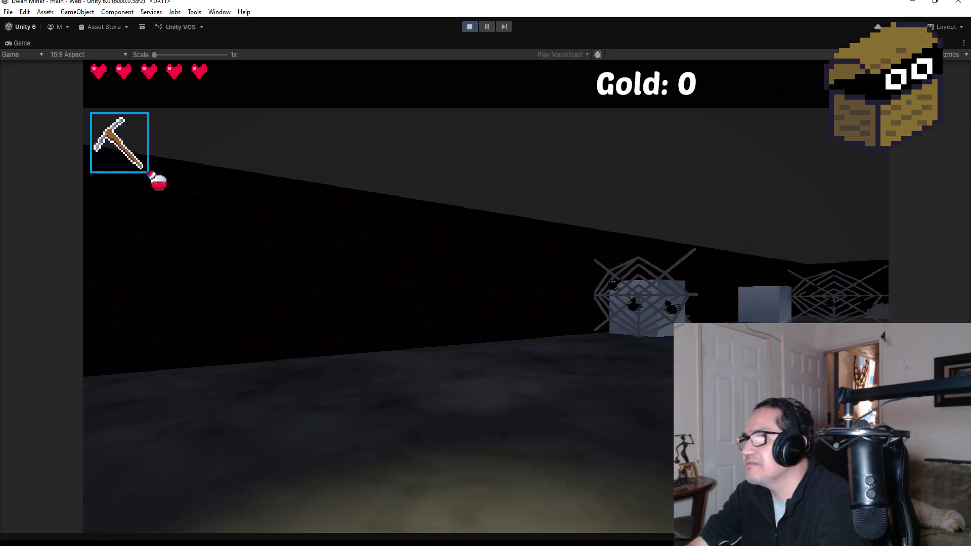
scroll(486, 296, down, 1)
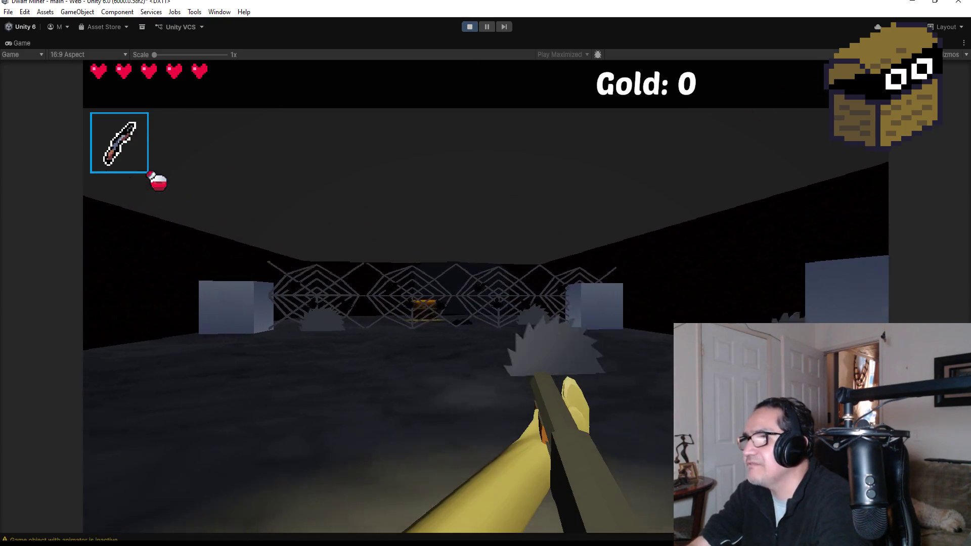
key(w)
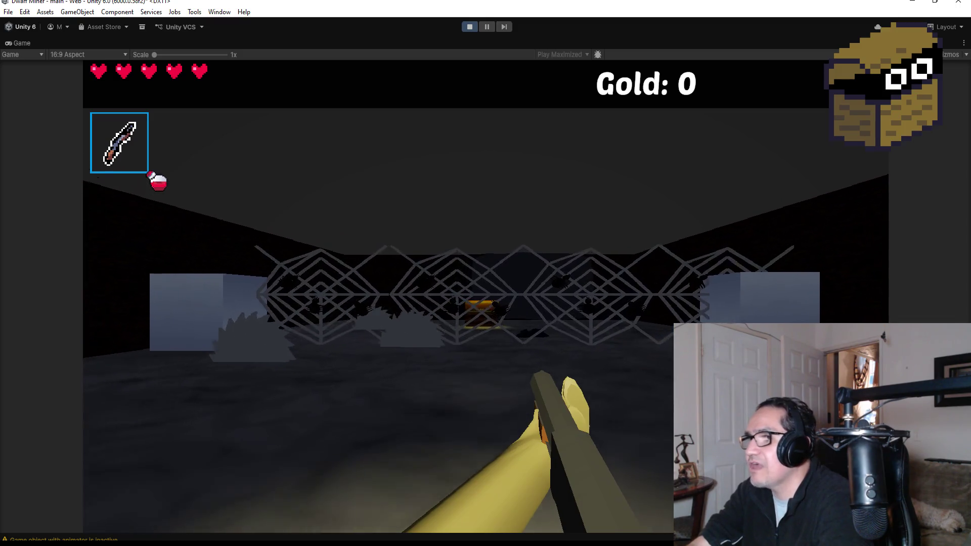
key(w)
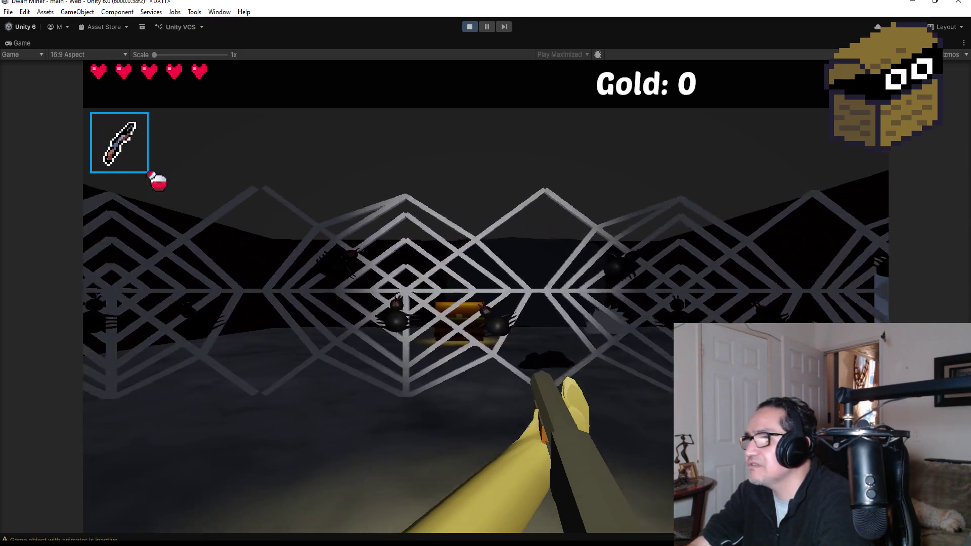
key(w)
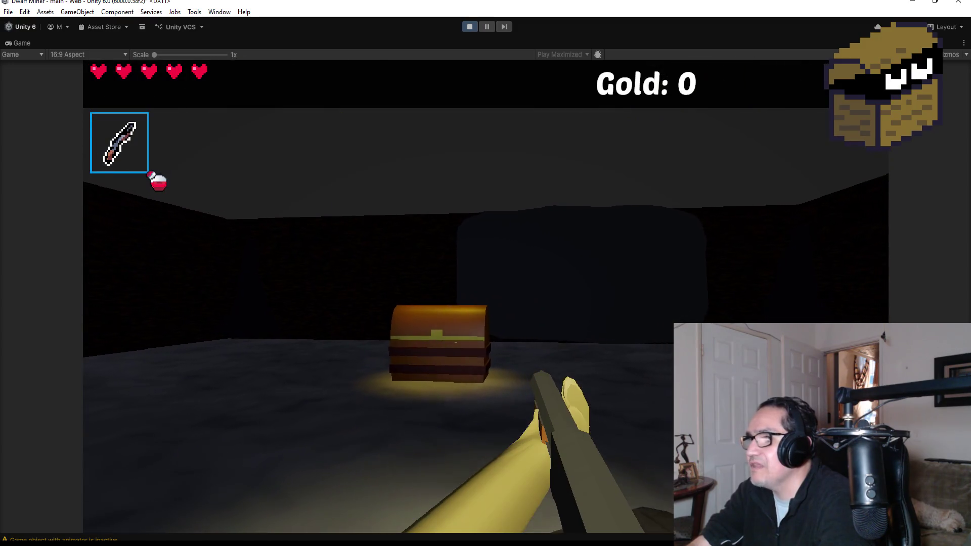
key(w)
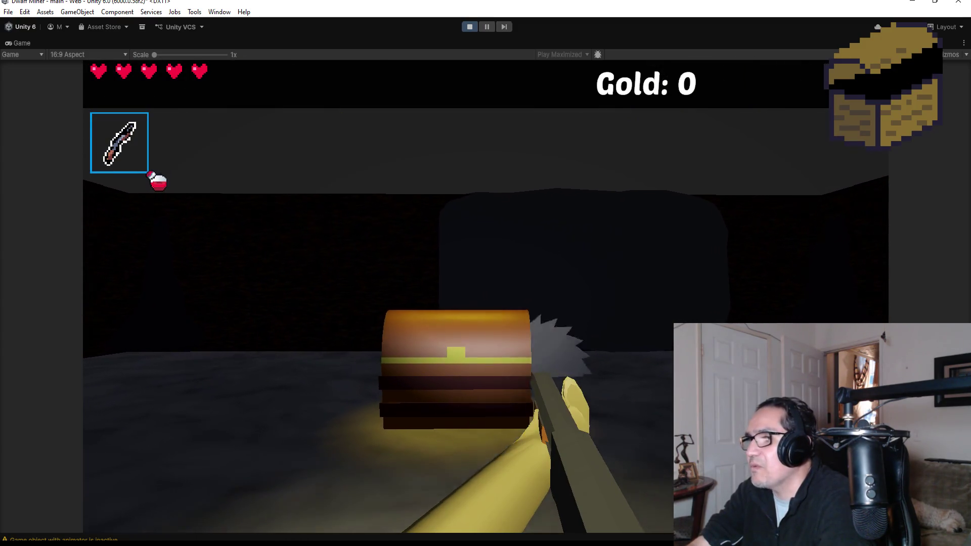
key(e)
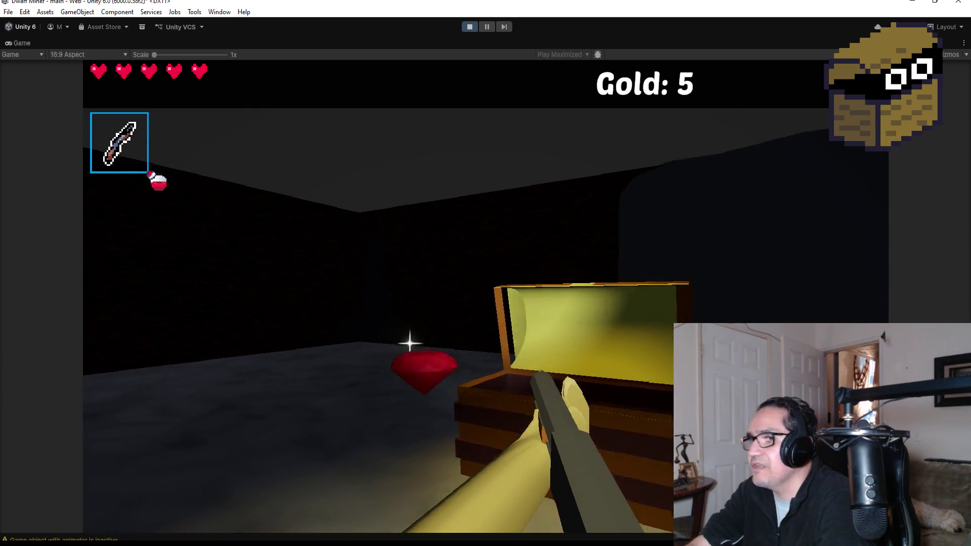
key(e)
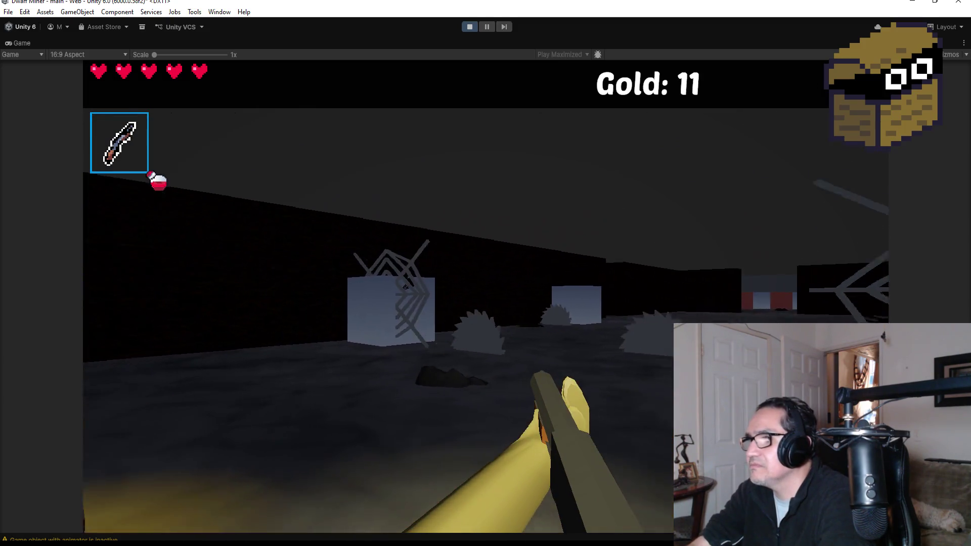
Step: Walk down the corridor toward the far opening and turn into the red-walled corridor
key(w)
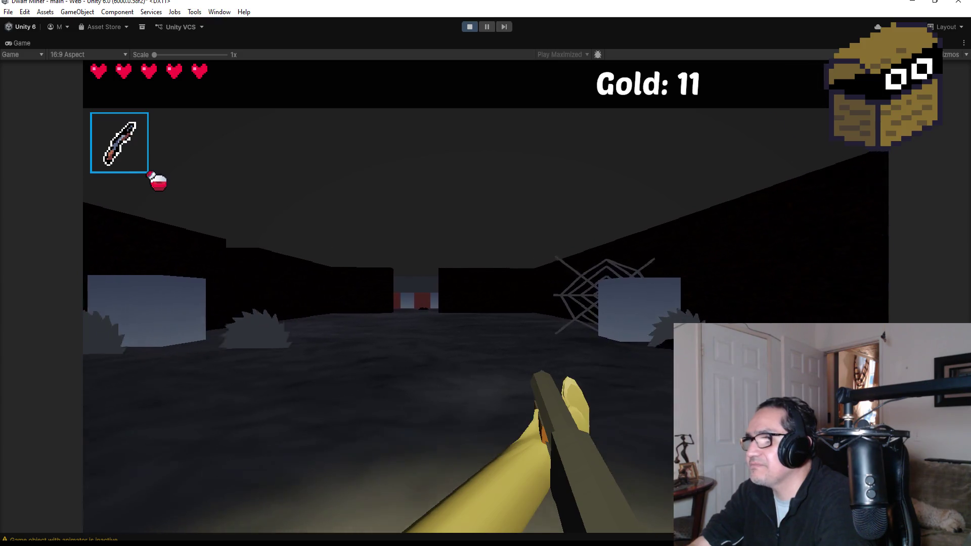
key(w)
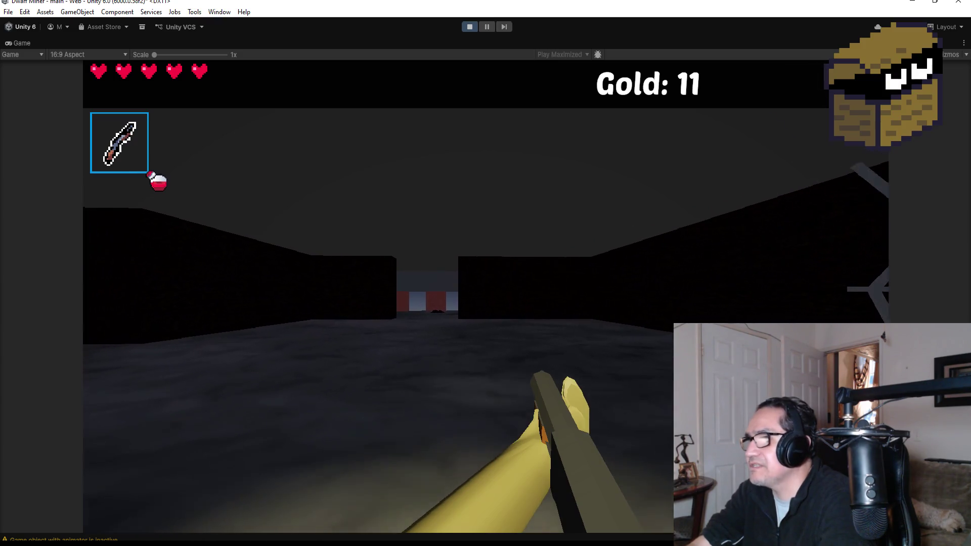
key(w)
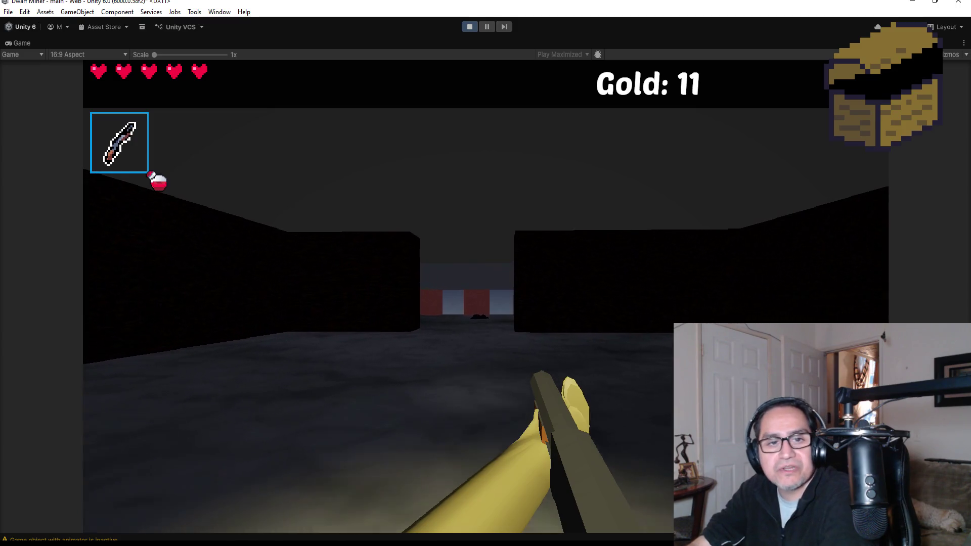
key(w)
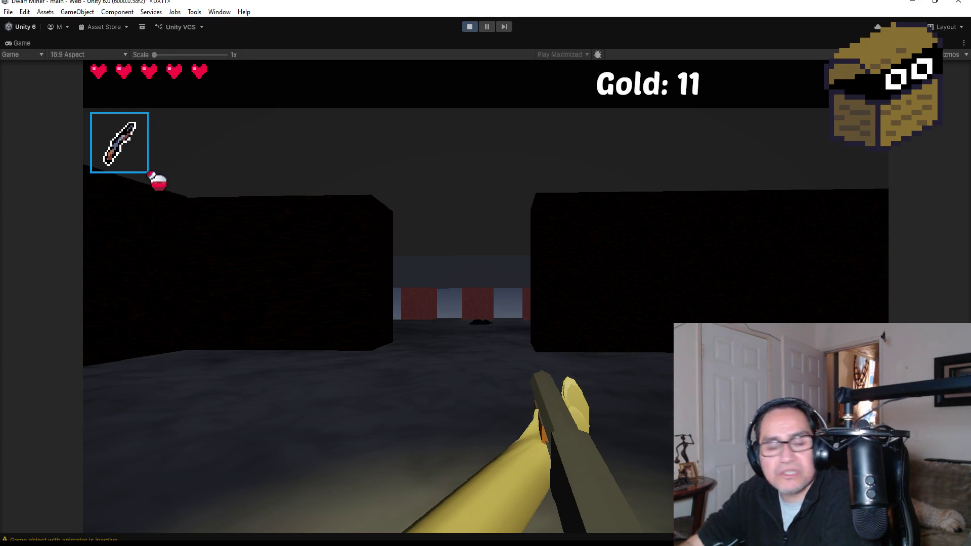
key(w)
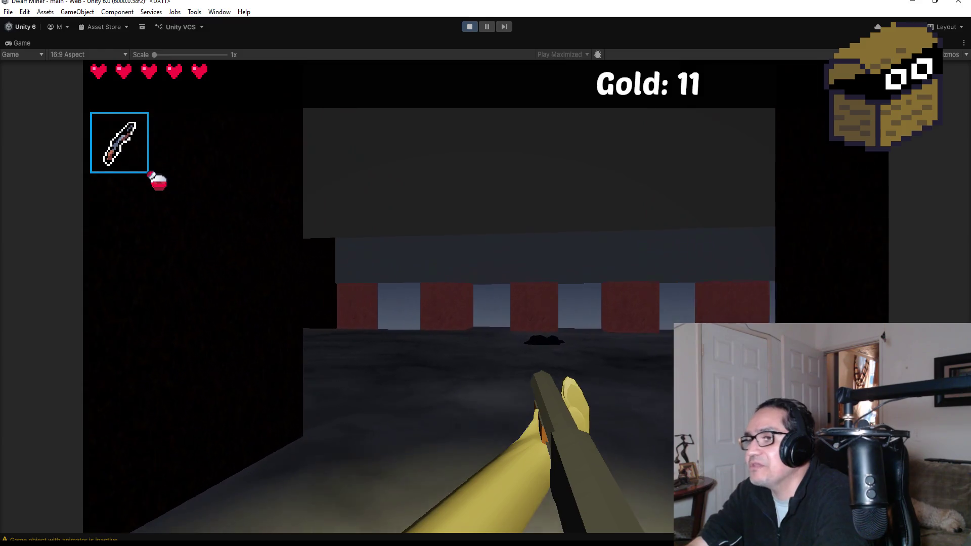
key(d)
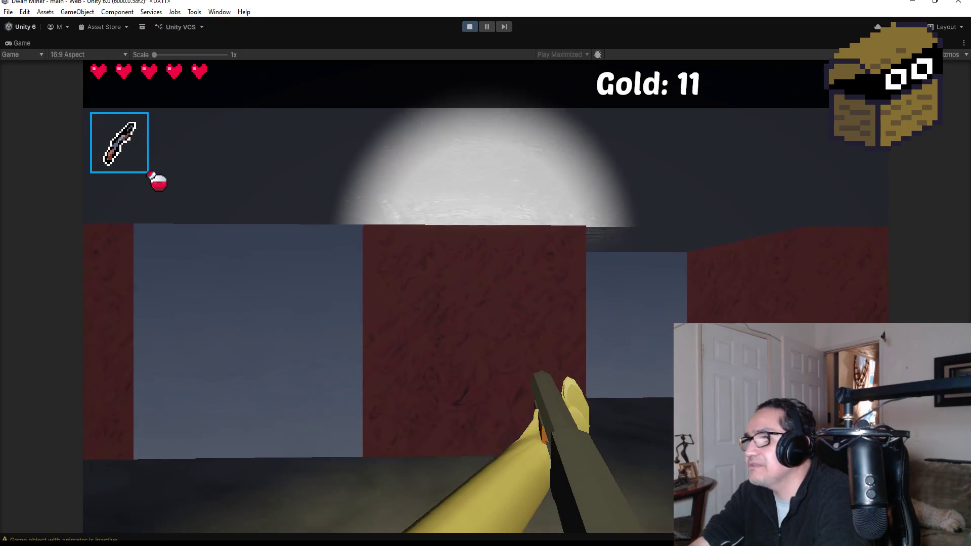
scroll(486, 273, down, 1)
scroll(485, 274, up, 1)
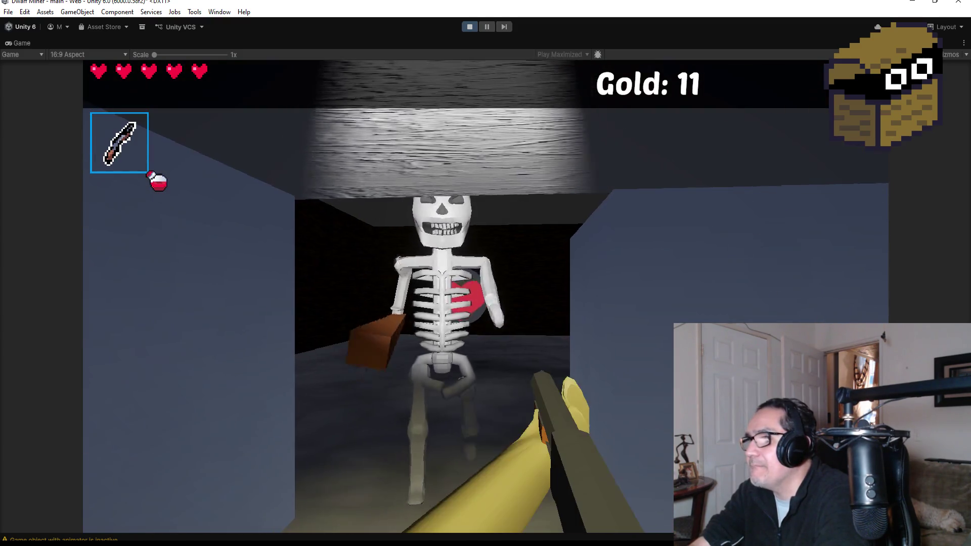
Step: Fire fireballs at the skeleton and blast the green enemy
click(485, 273)
click(486, 273)
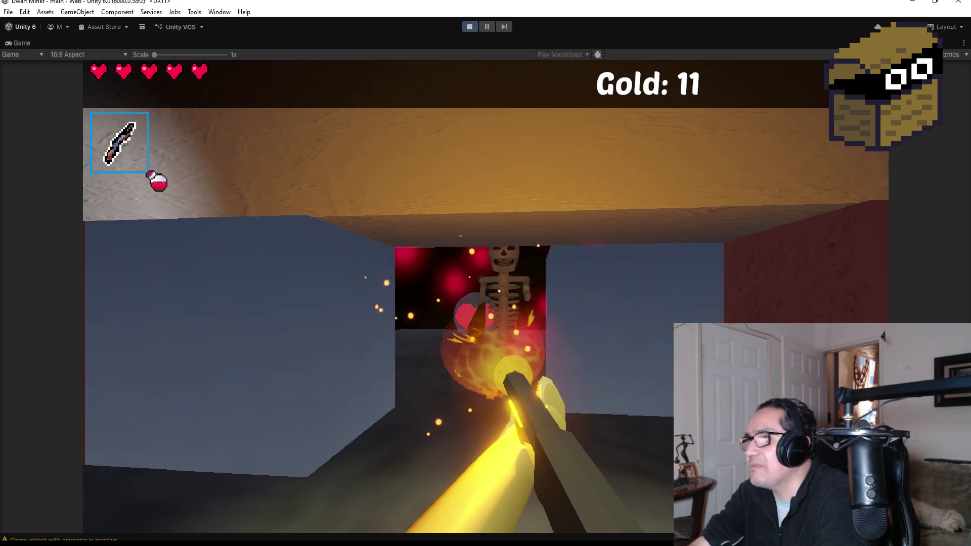
click(486, 273)
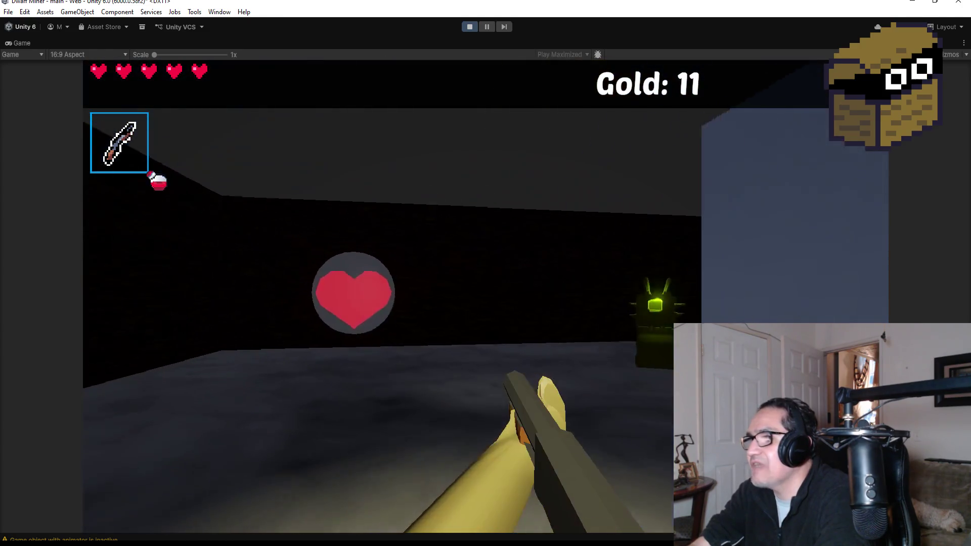
click(486, 274)
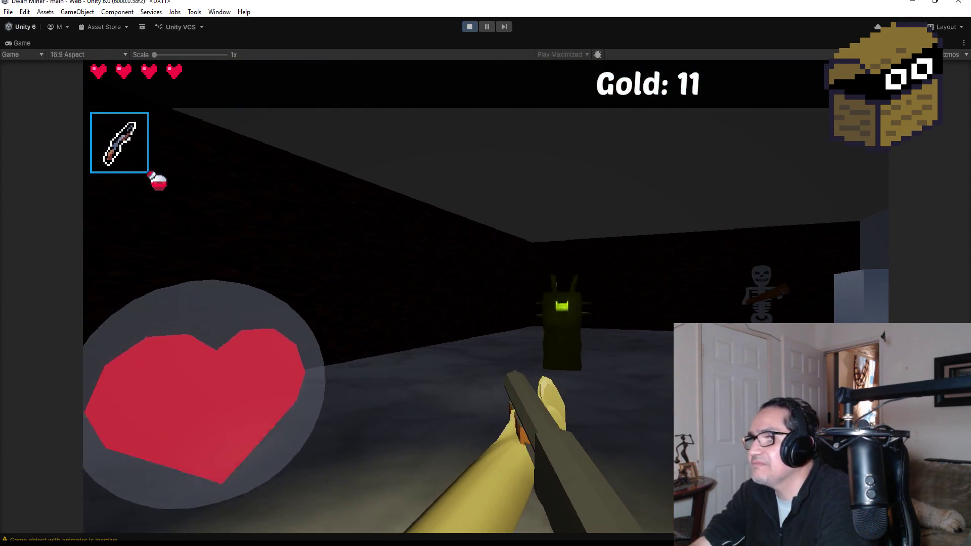
click(485, 274)
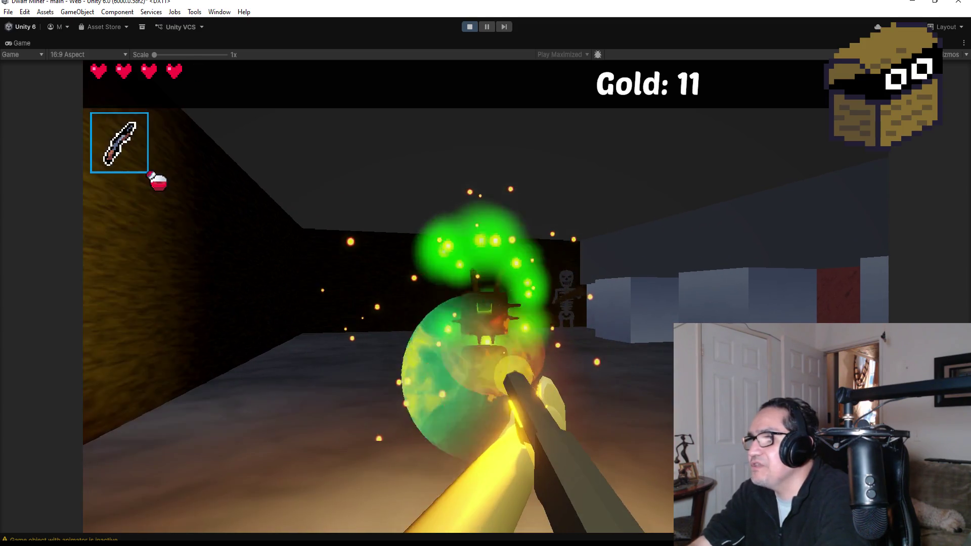
click(485, 273)
Step: Advance on the skeleton, fire until it collapses, then walk toward the brick walls
key(w)
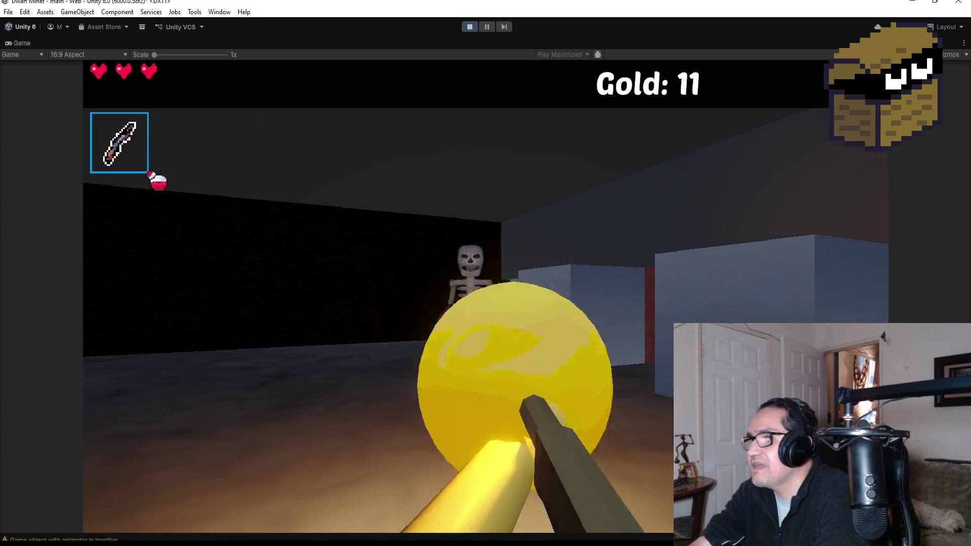
click(485, 274)
click(486, 274)
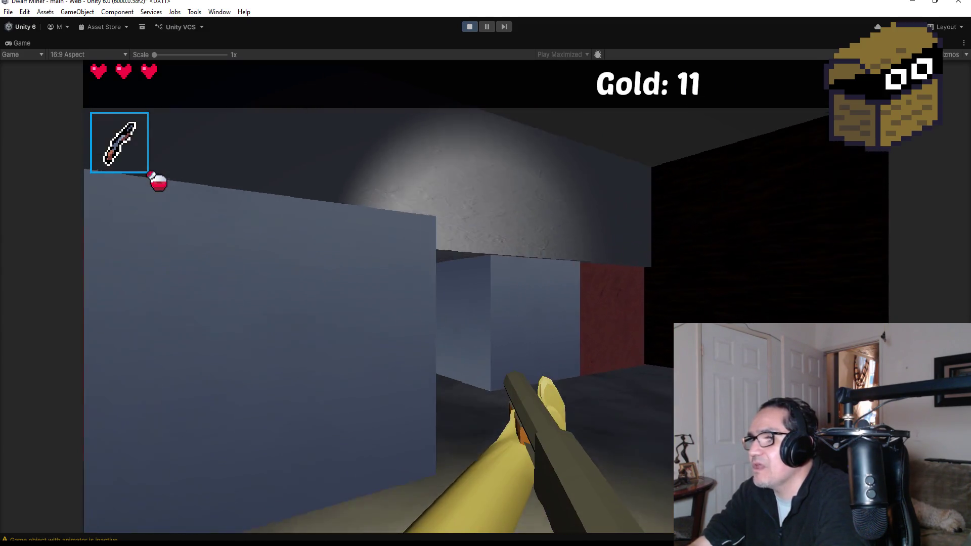
scroll(485, 274, down, 1)
key(w)
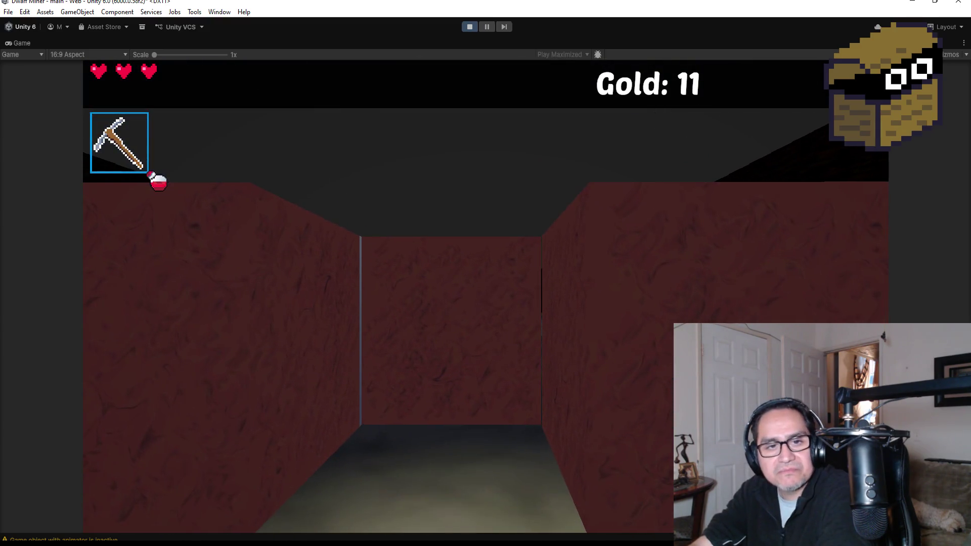
scroll(485, 273, down, 1)
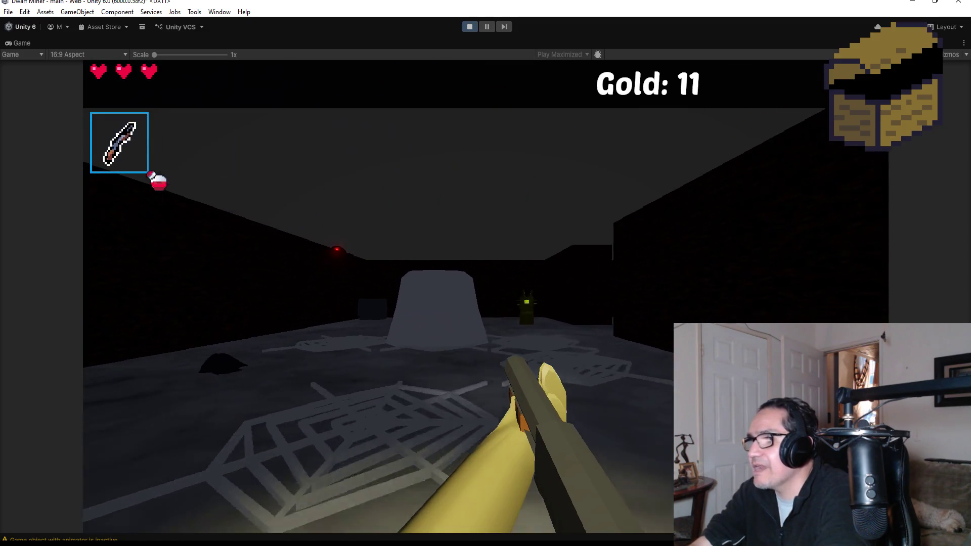
Step: Fire fireballs into the dark room, destroying the green enemy and hitting the spider
click(486, 274)
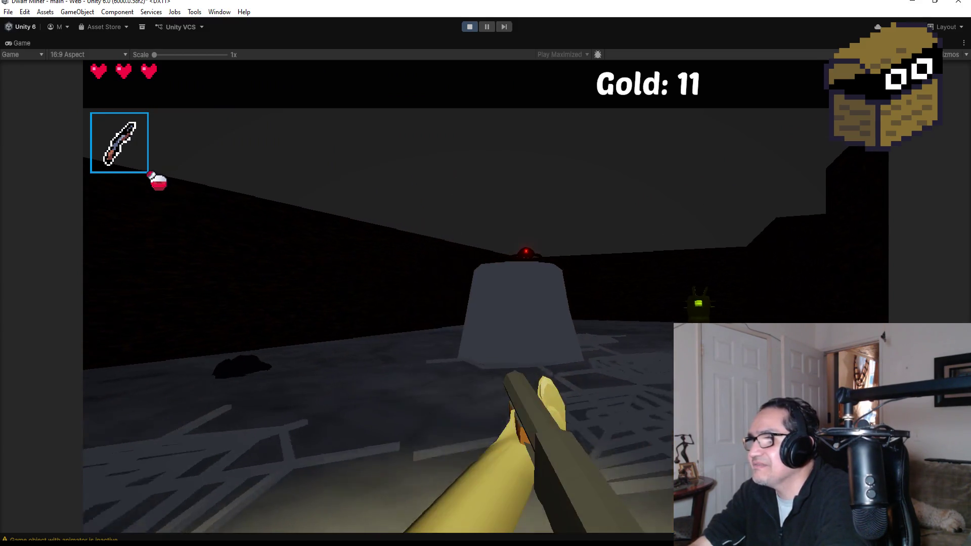
click(486, 273)
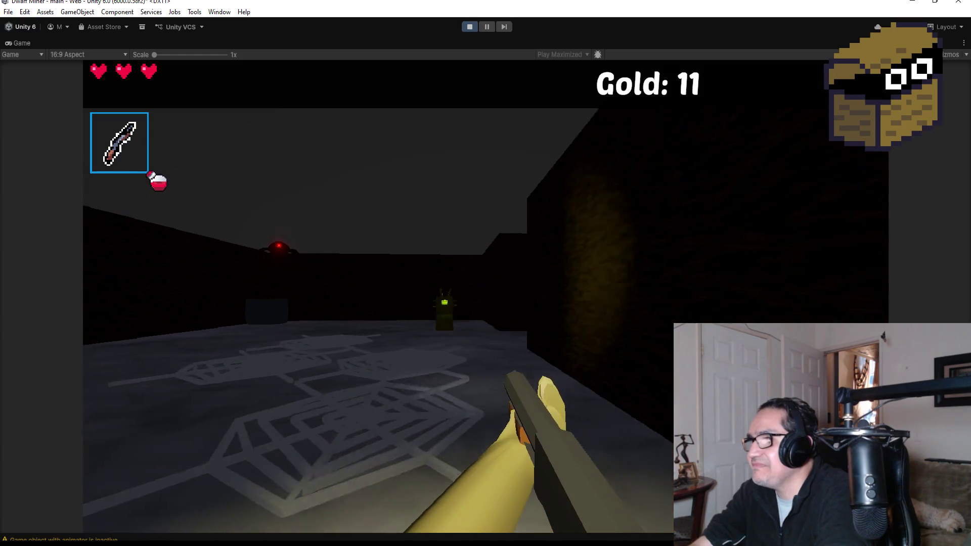
click(486, 274)
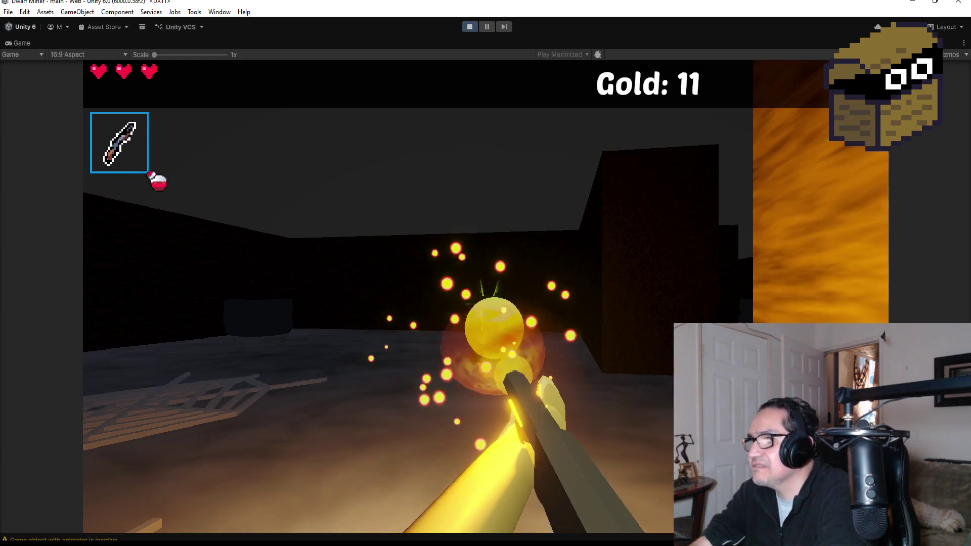
click(486, 273)
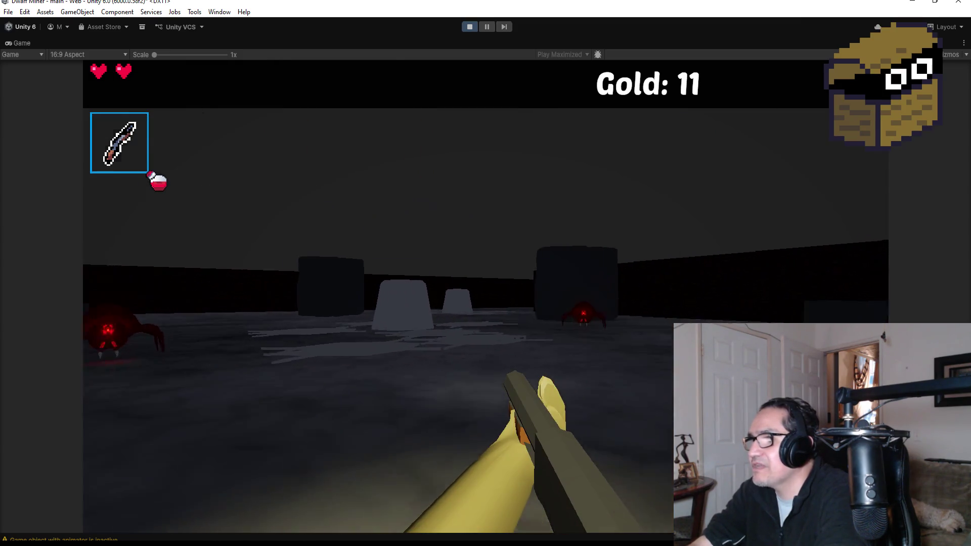
Step: Back away from the mimic chest, destroy it, kill the spider and head for the heart pickup
key(w)
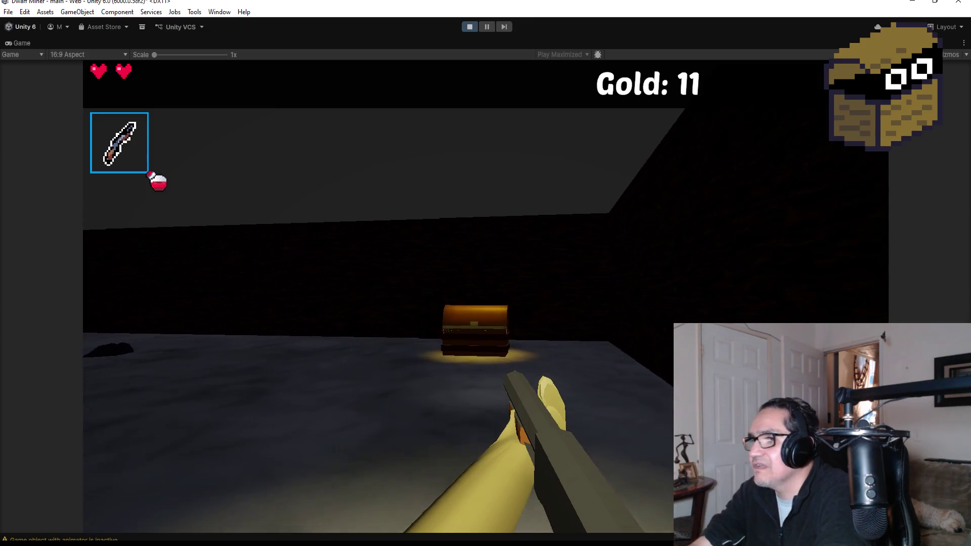
key(w)
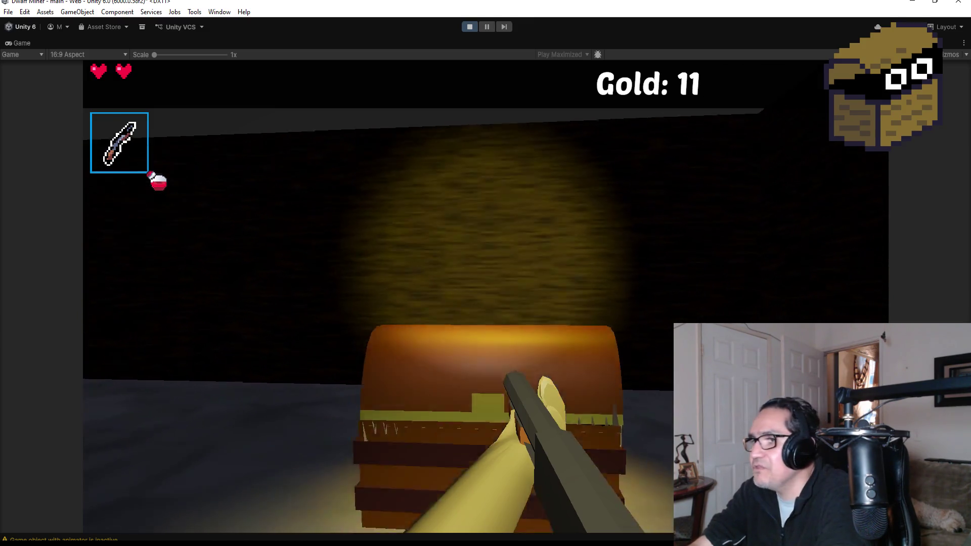
key(s)
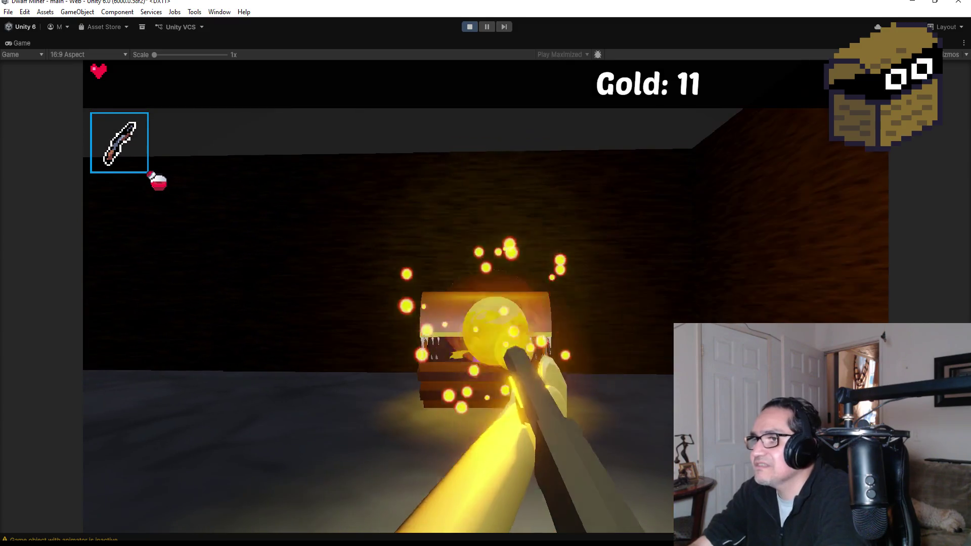
click(485, 297)
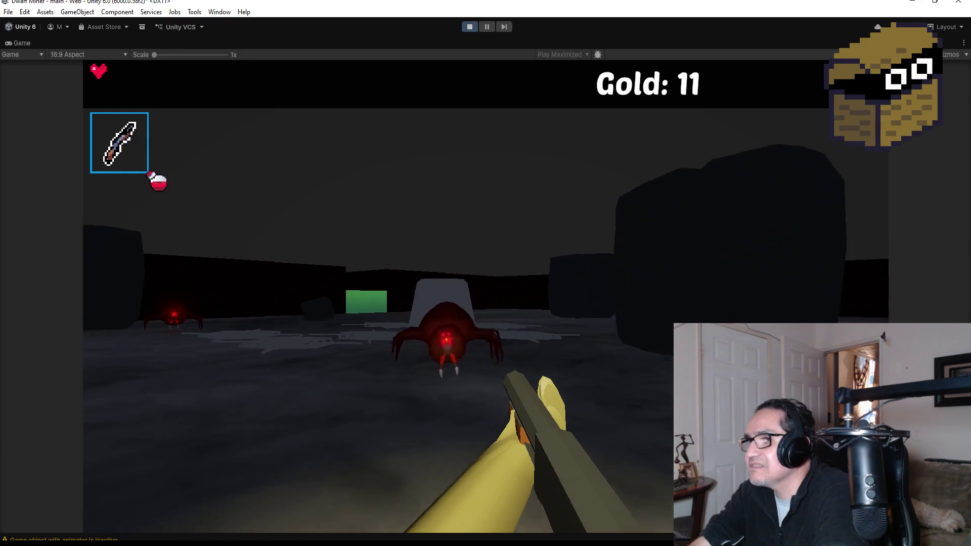
mouse_move(486, 273)
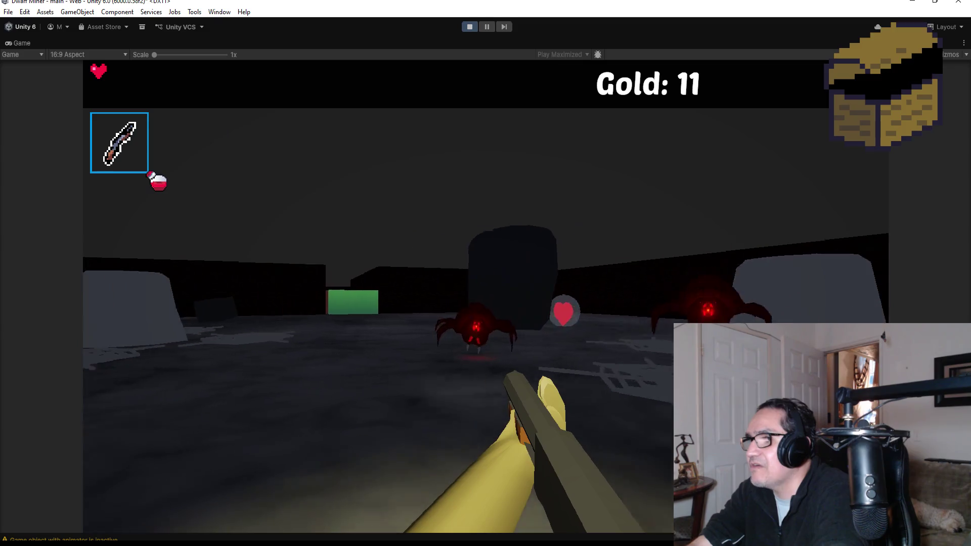
click(486, 273)
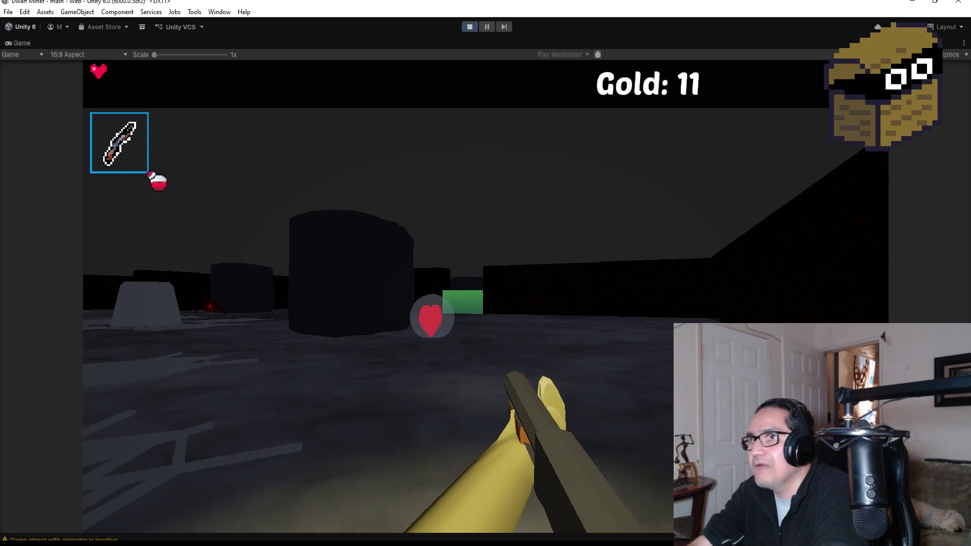
key(w)
key(w)
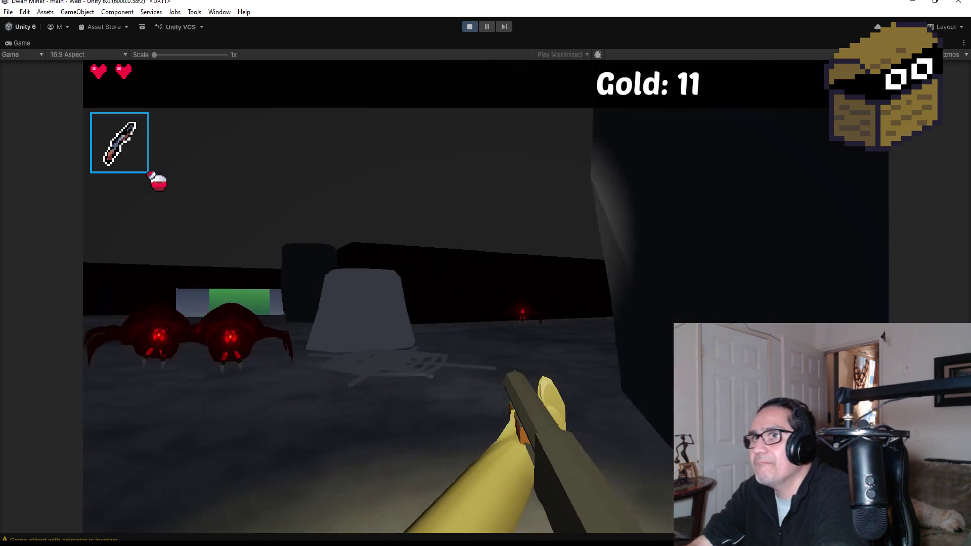
Step: Destroy the spiders, then cross the cavern toward the green block and corridor
click(486, 273)
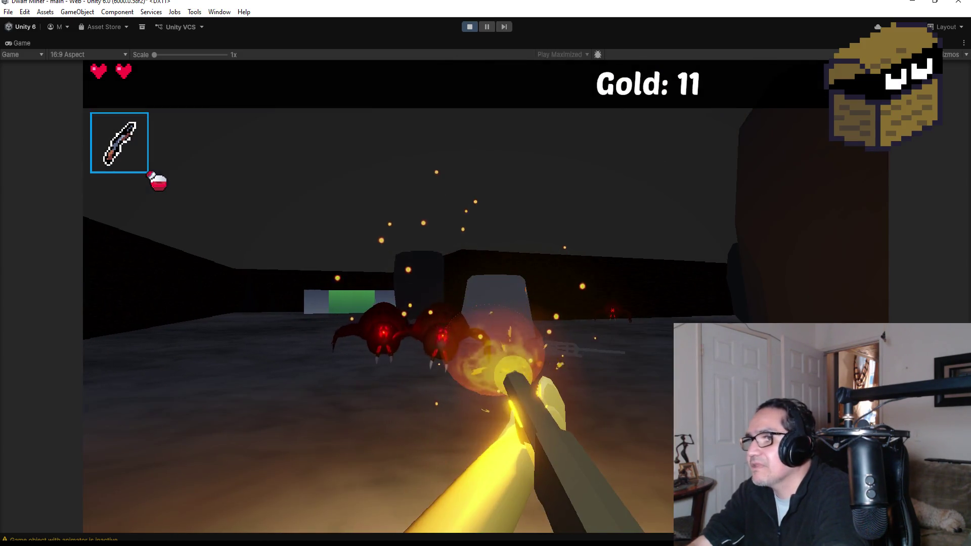
click(486, 273)
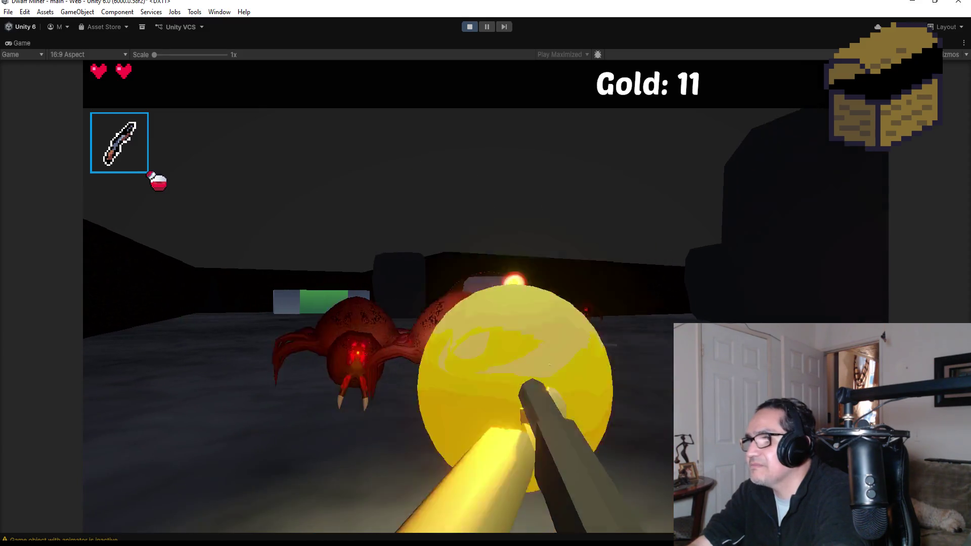
click(485, 273)
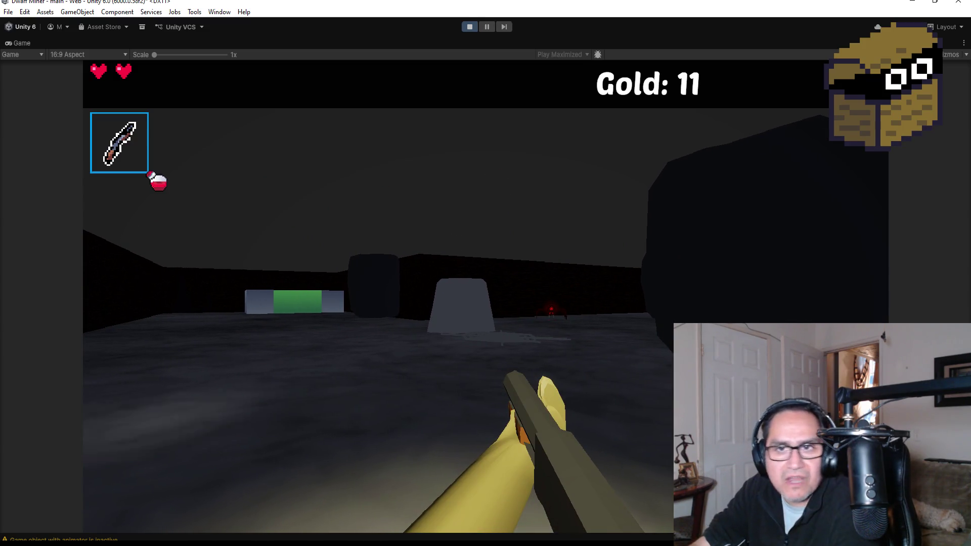
key(w)
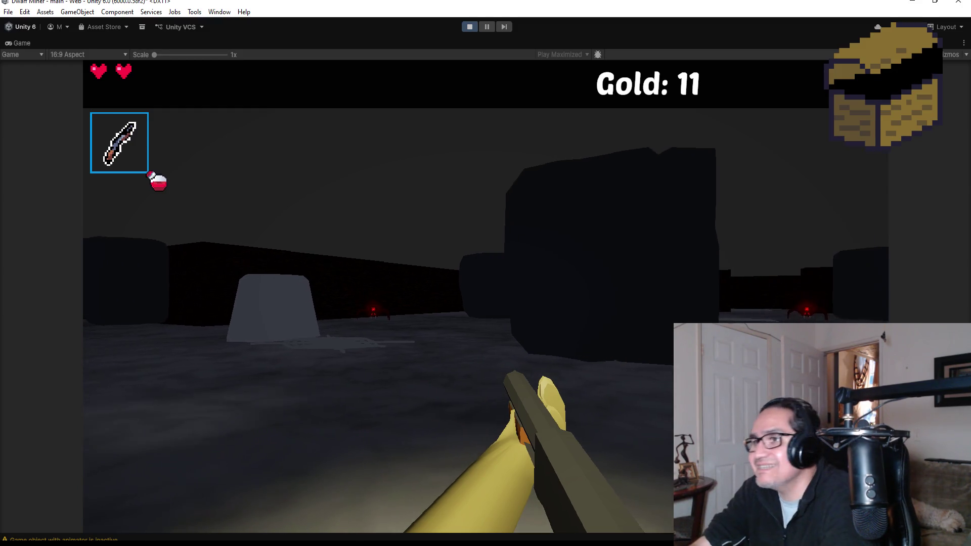
key(w)
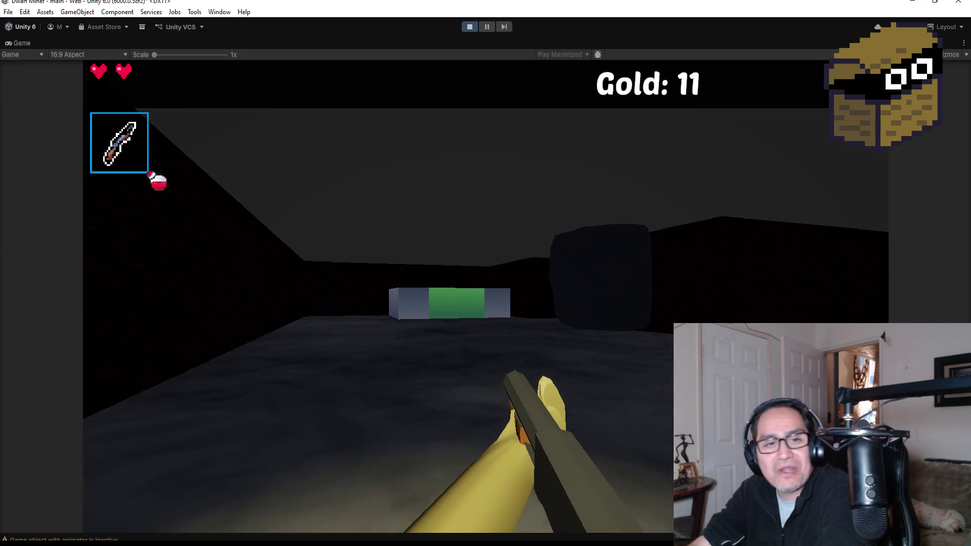
key(w)
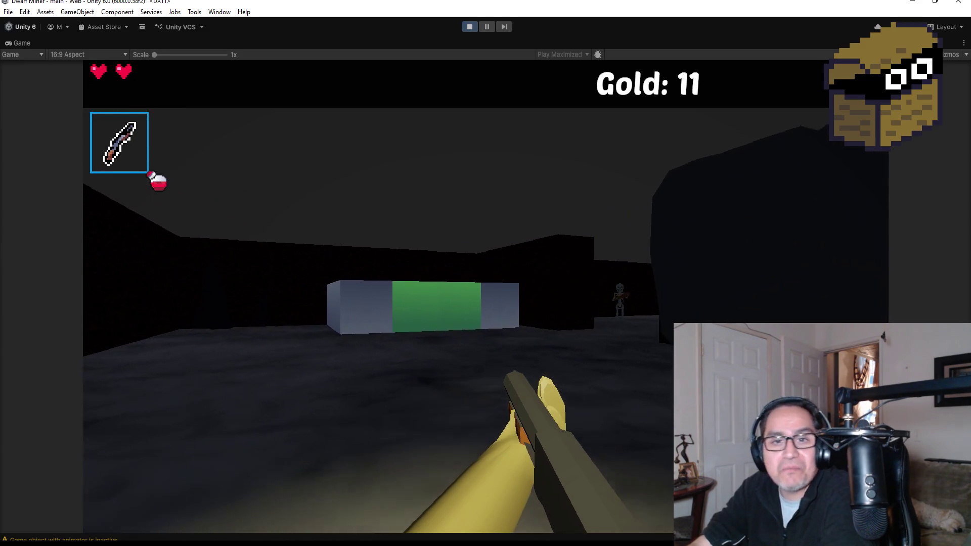
key(w)
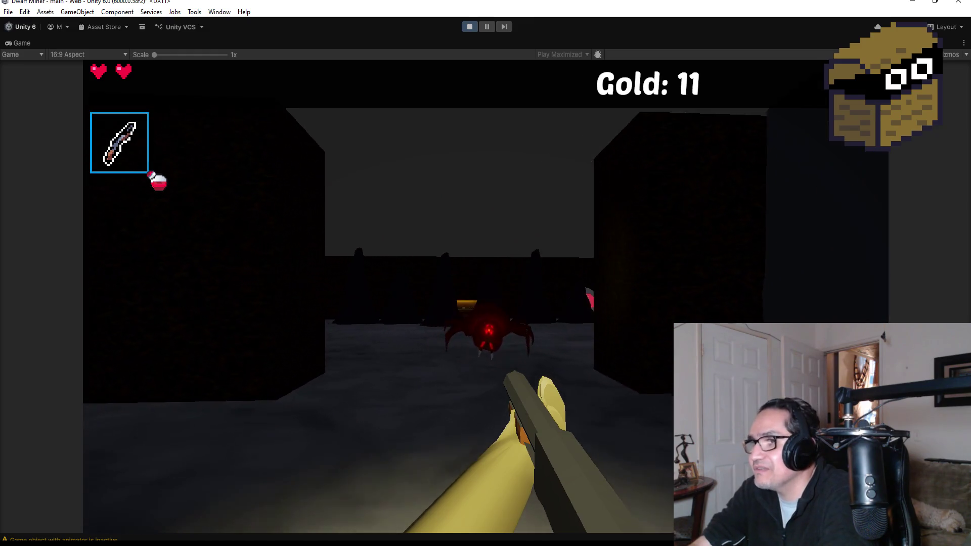
Step: Fire at the red-eyed enemy and blast the approaching skeletons until the club-wielder collapses
click(486, 273)
key(s)
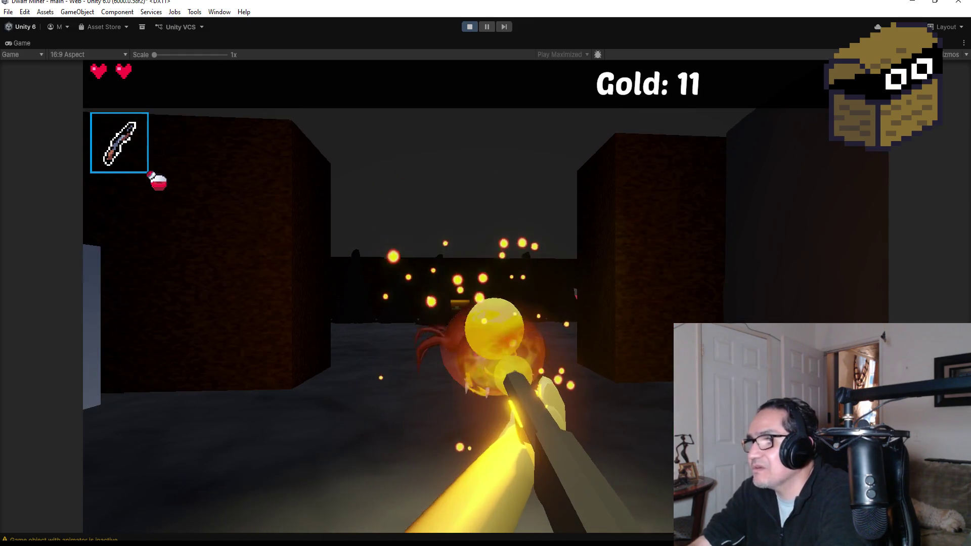
mouse_move(486, 273)
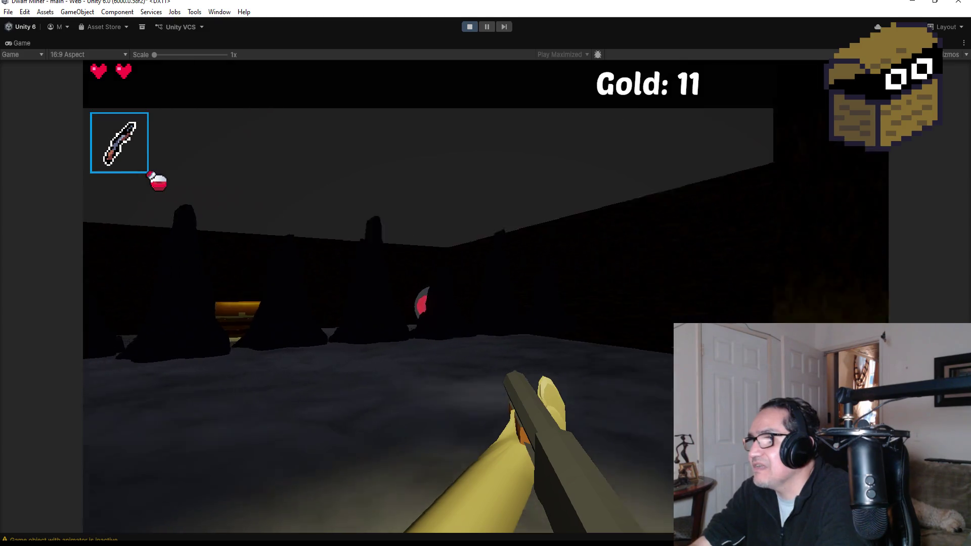
click(485, 274)
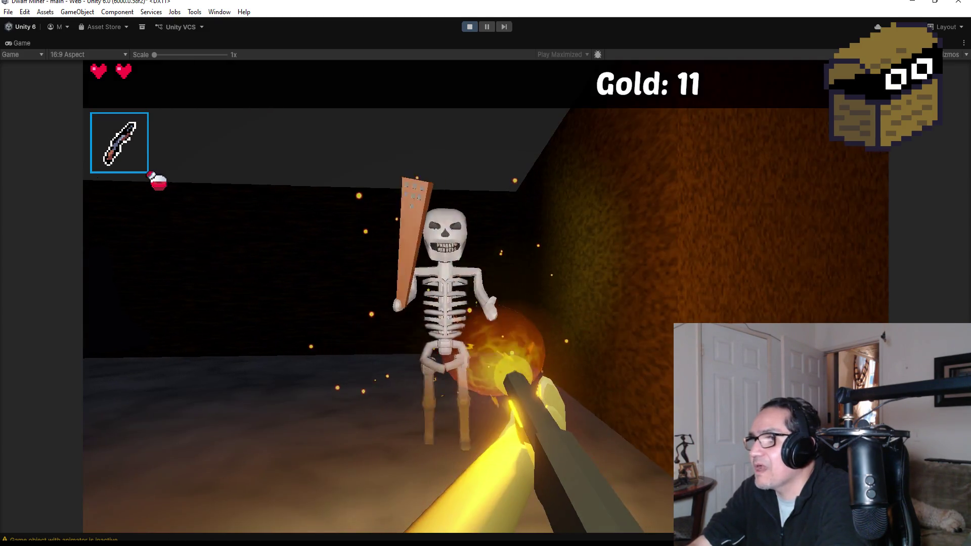
mouse_move(486, 273)
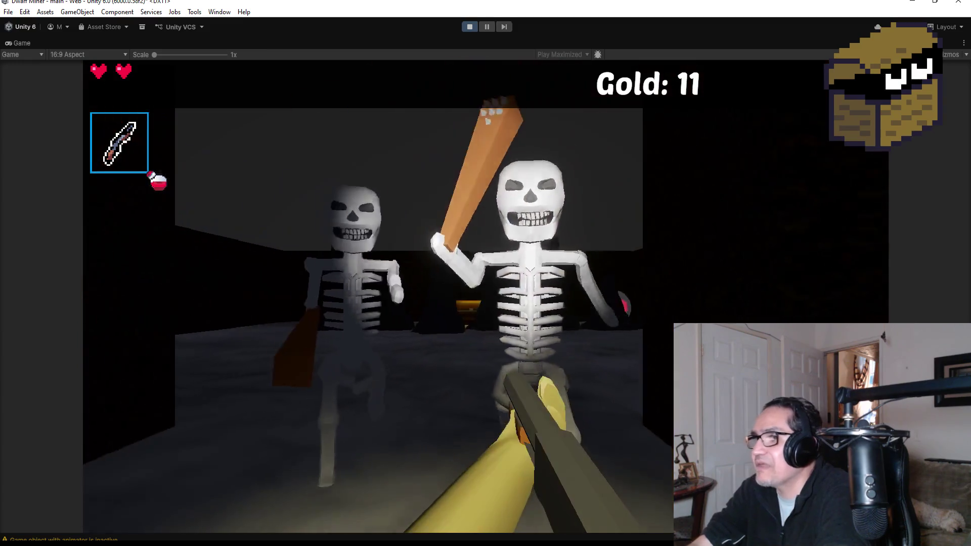
click(486, 273)
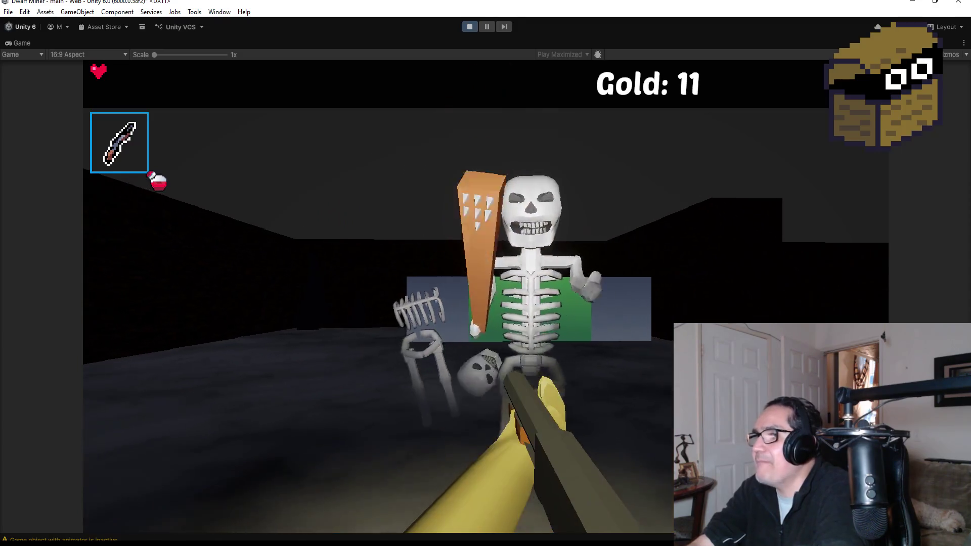
click(486, 273)
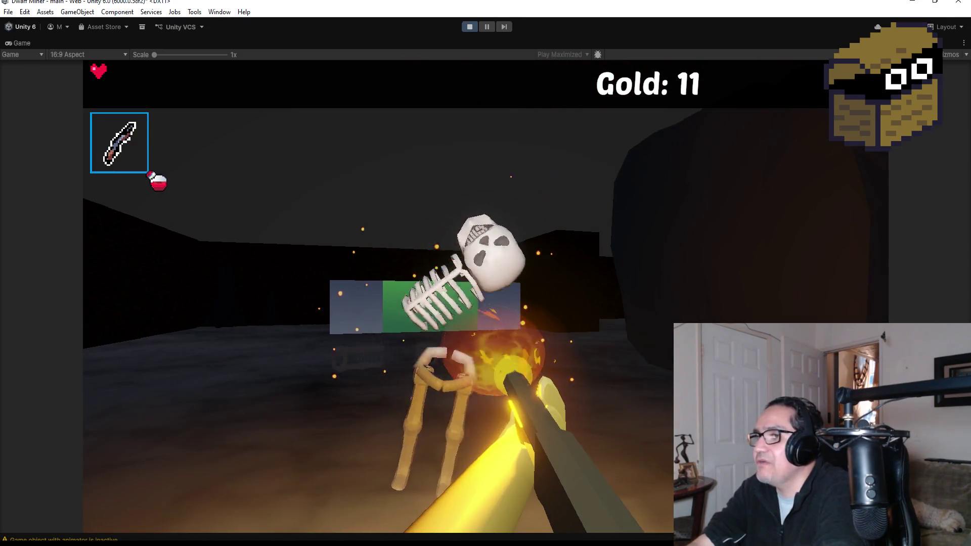
Step: Walk past the rock pillars, open the chest, and collect the health orb and red gem for Gold 22
key(w)
mouse_move(486, 273)
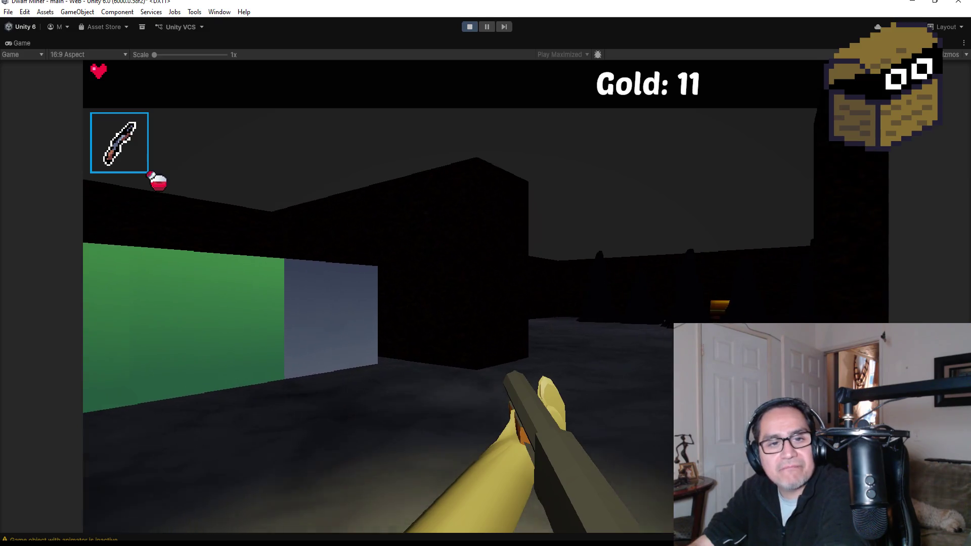
key(w)
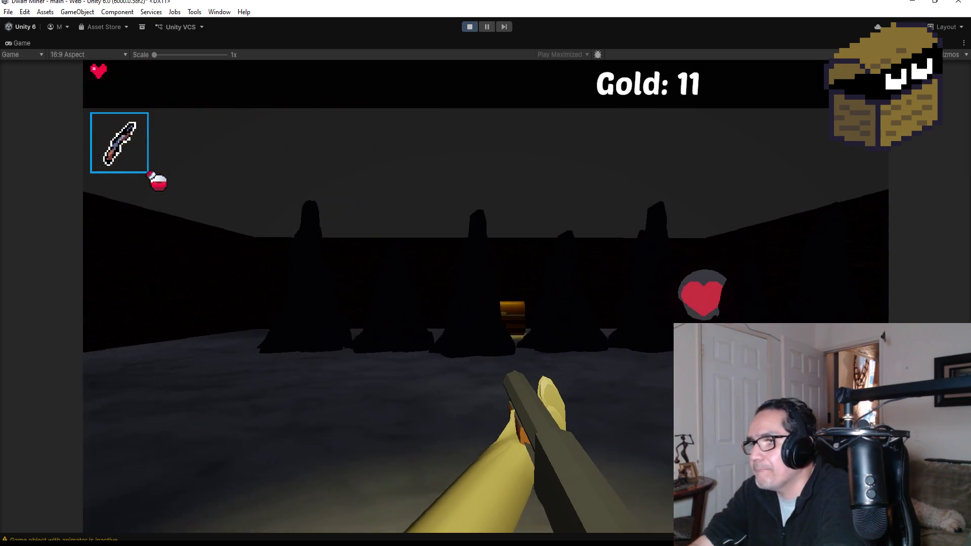
key(w)
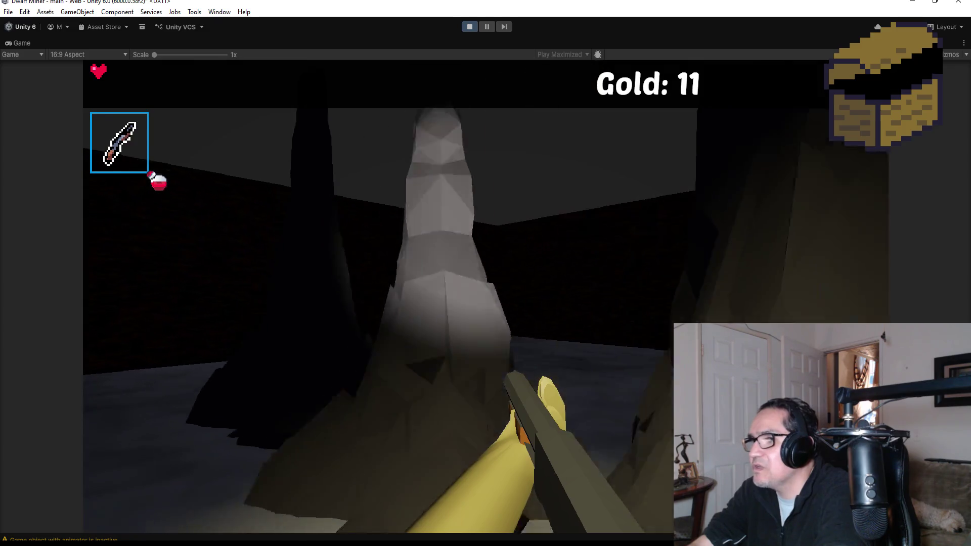
key(w)
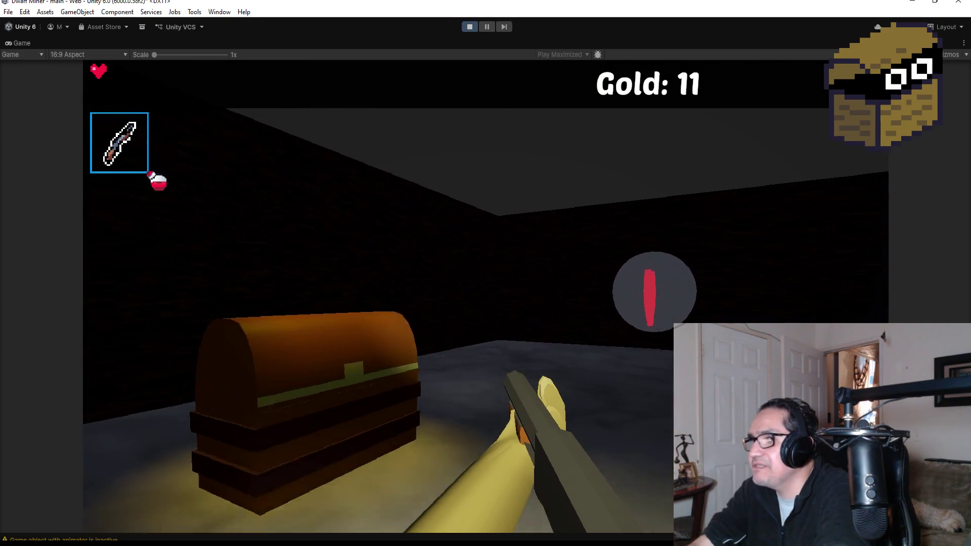
key(e)
key(w)
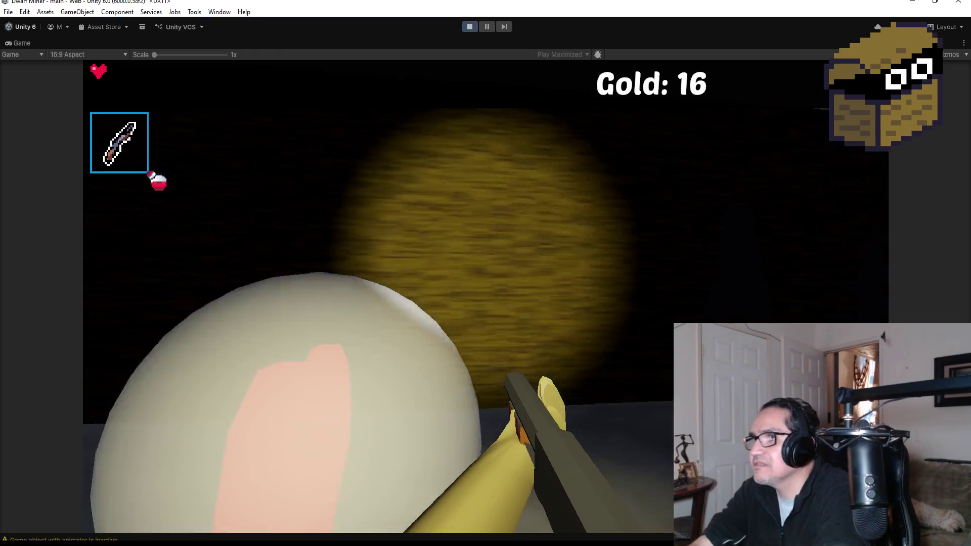
key(w)
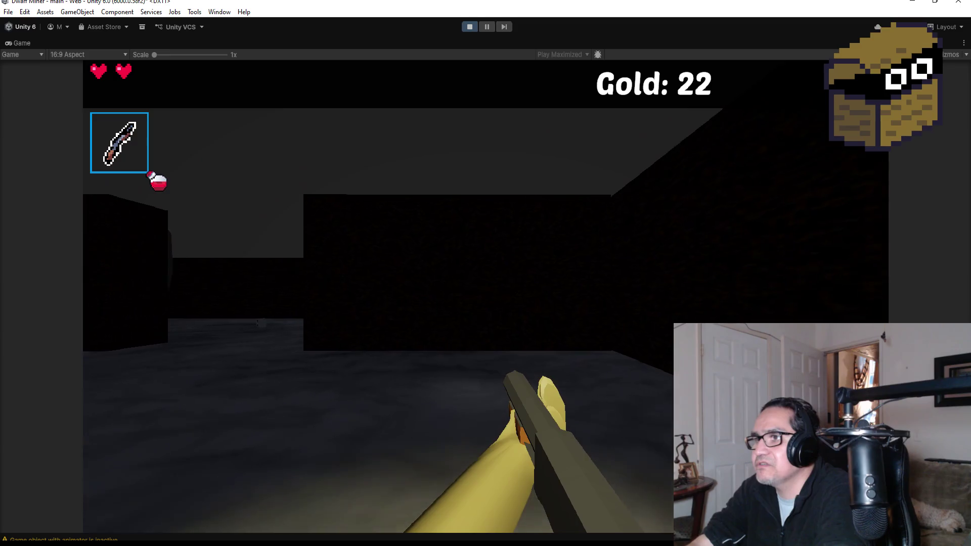
key(w)
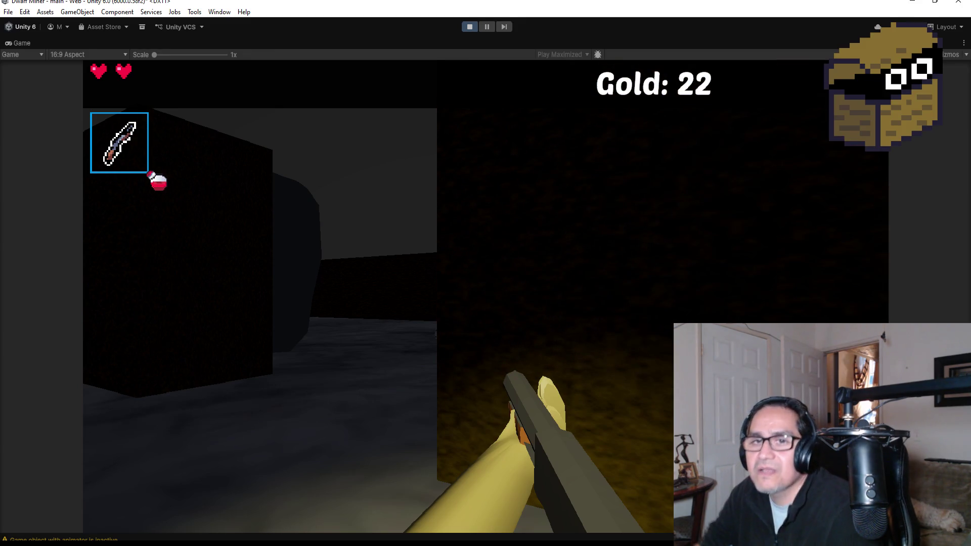
Step: Move through the corridor into the cave room and attack the spiders
key(w)
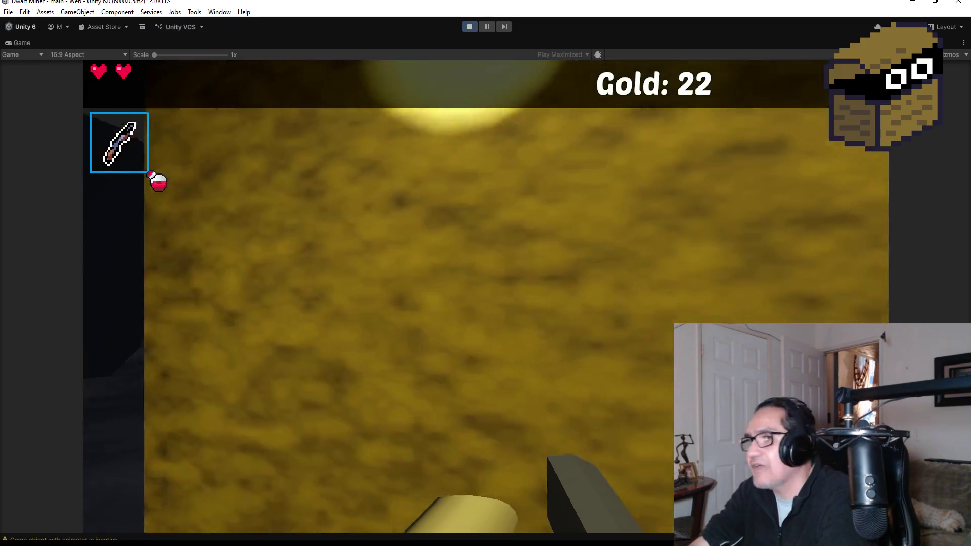
key(w)
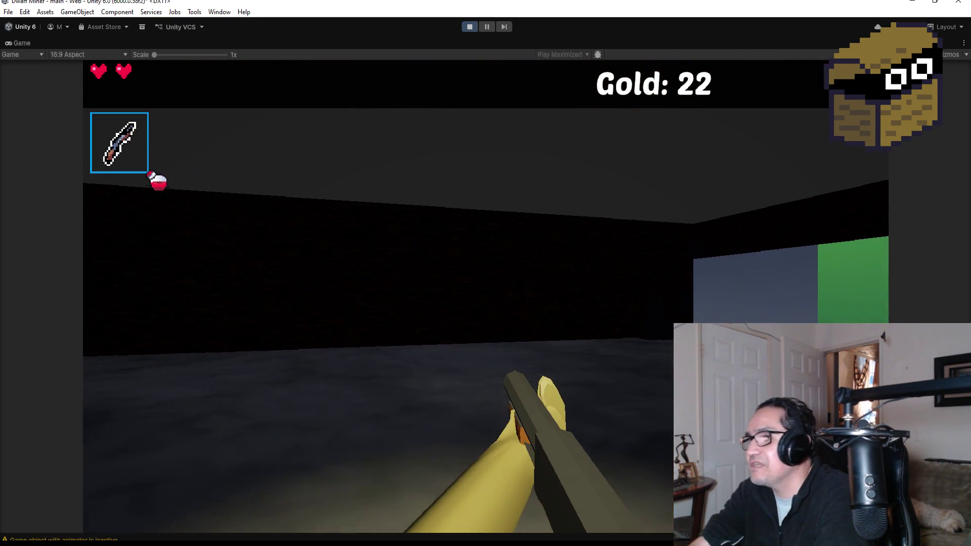
key(w)
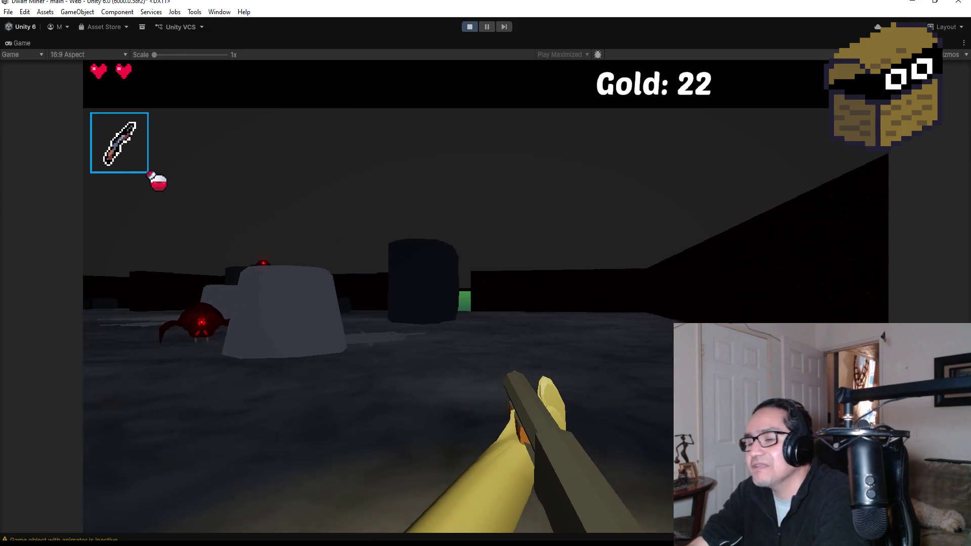
click(485, 273)
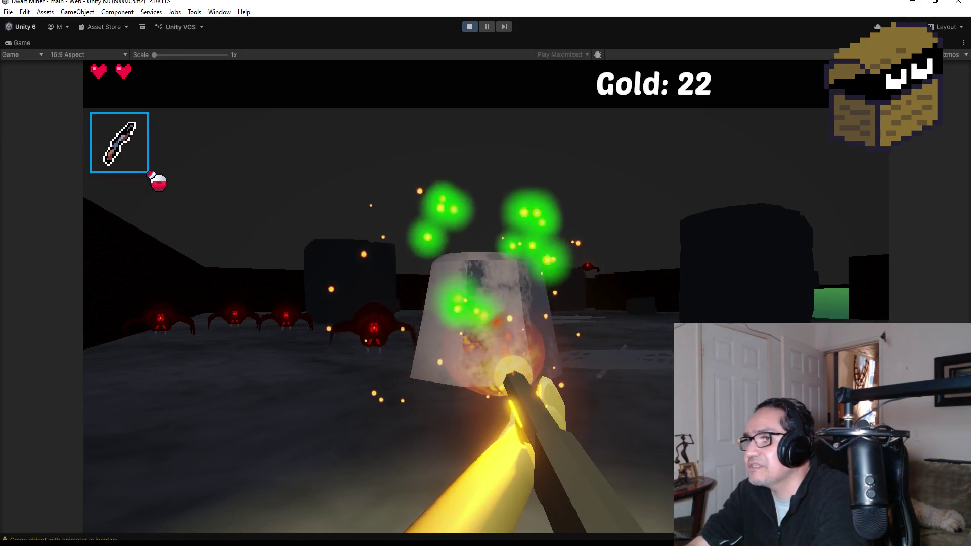
click(485, 273)
click(485, 273)
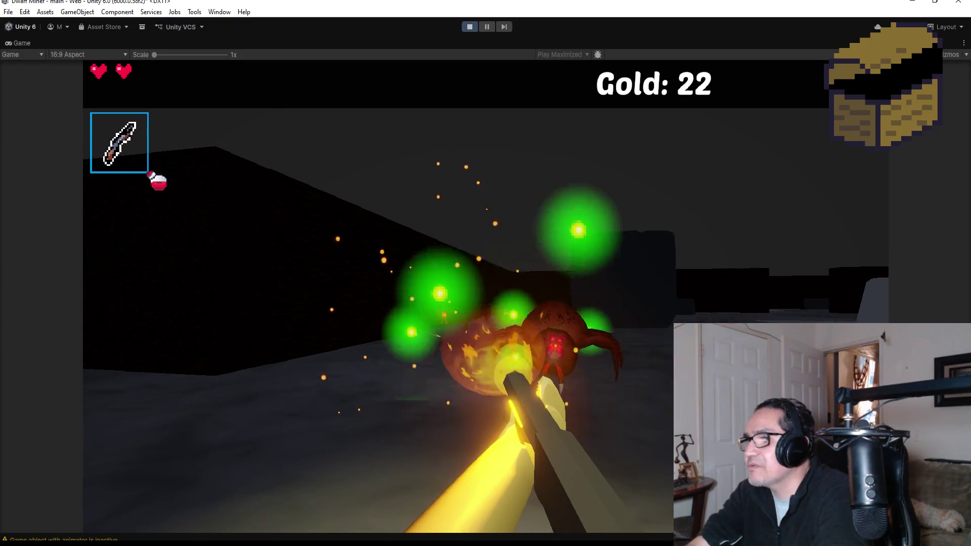
Step: Walk up to the cracked green block and break it with the pickaxe
key(d)
key(d)
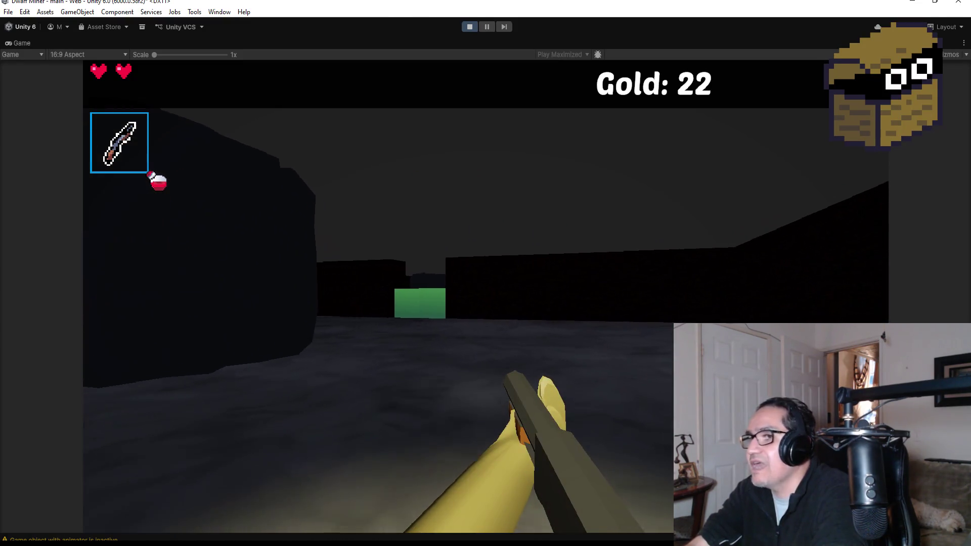
key(w)
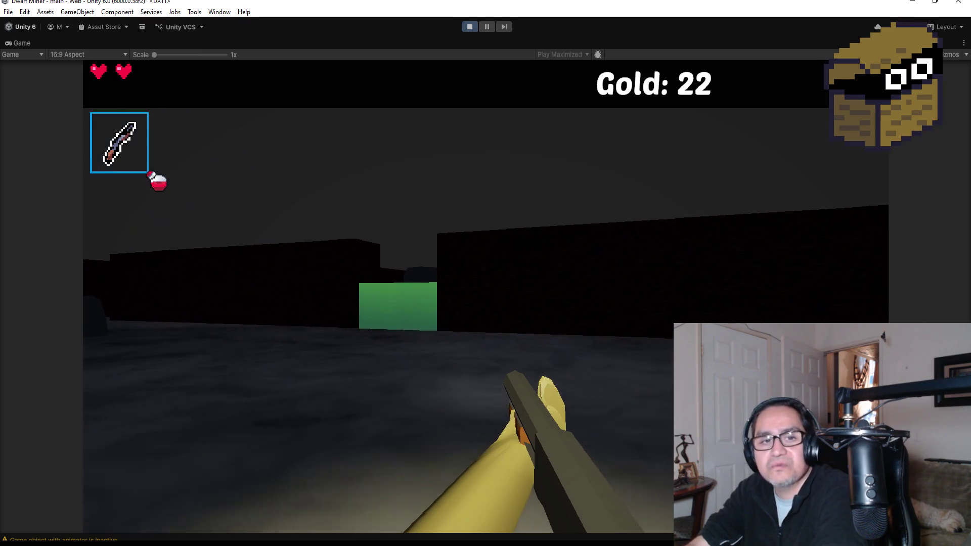
scroll(486, 273, down, 1)
key(w)
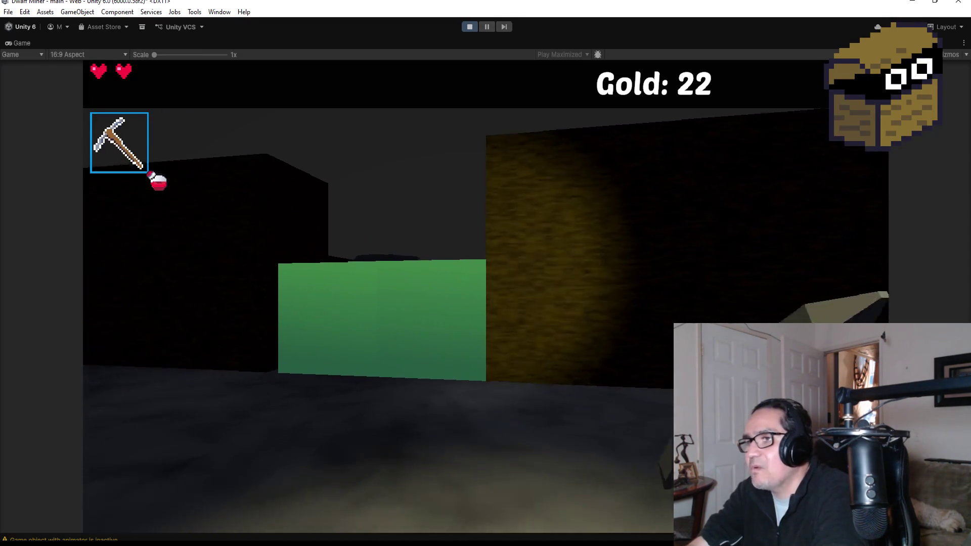
key(w)
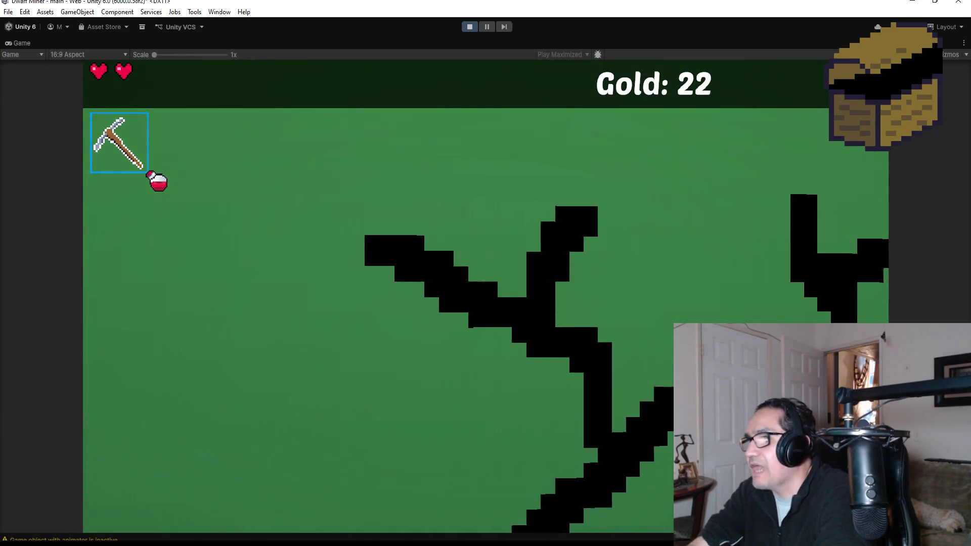
key(s)
key(w)
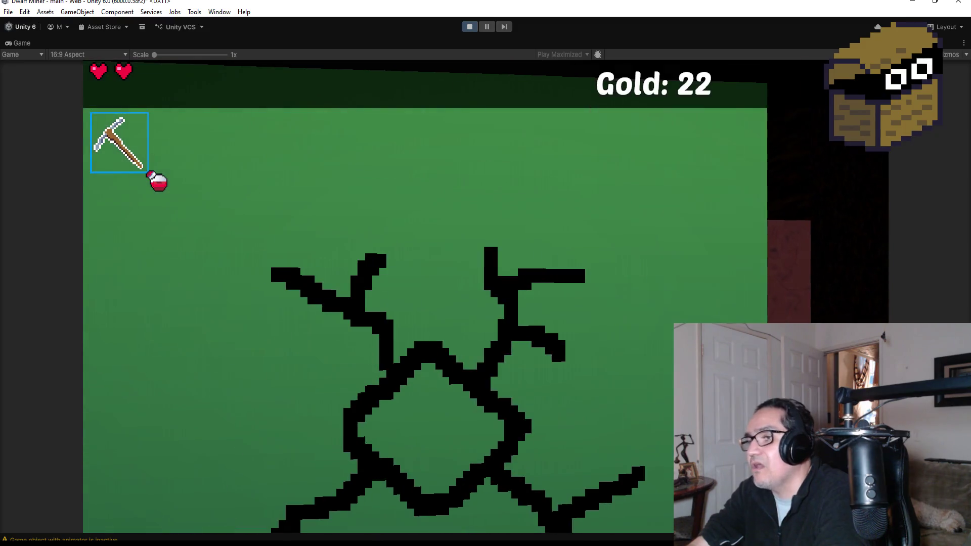
key(w)
key(d)
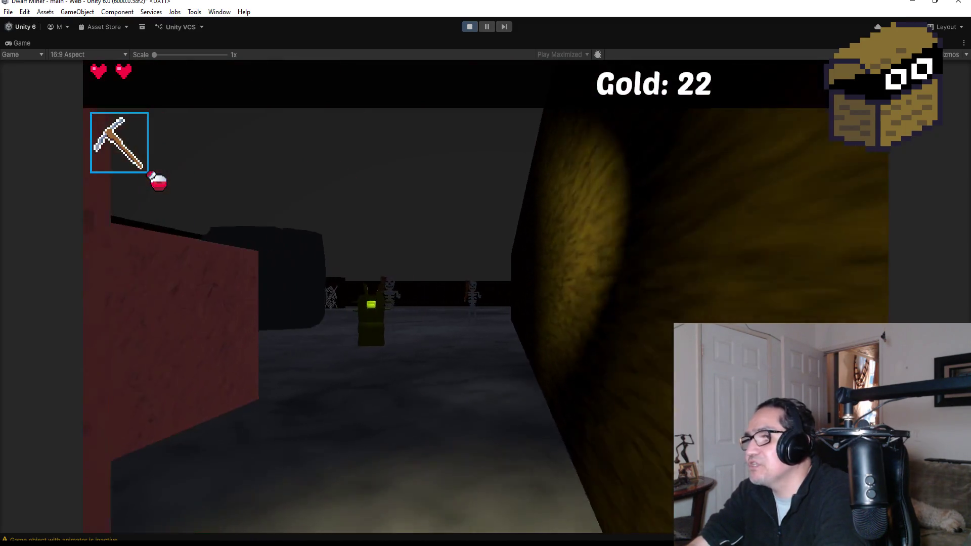
Step: Switch to the wand with key 2 and fire four shots down the corridor
key(2)
click(486, 296)
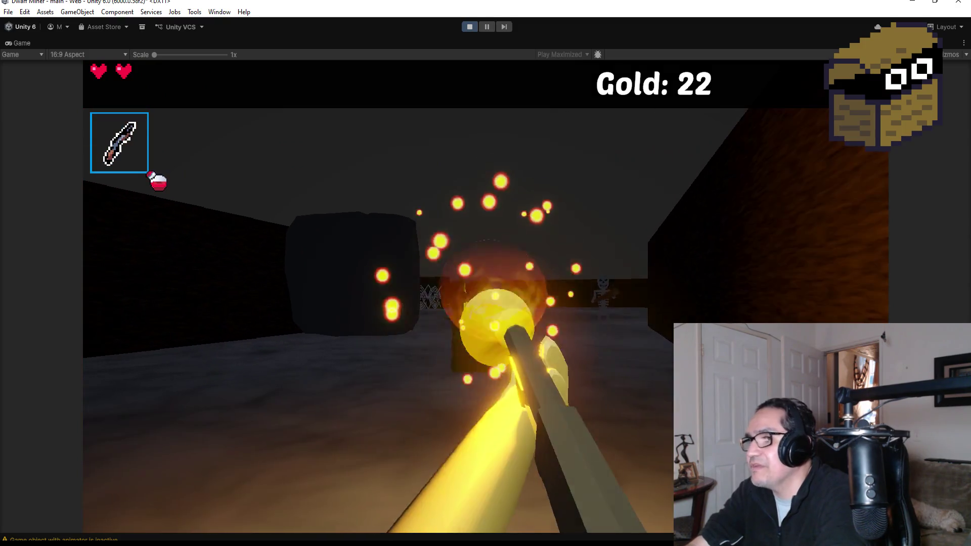
click(486, 295)
click(486, 296)
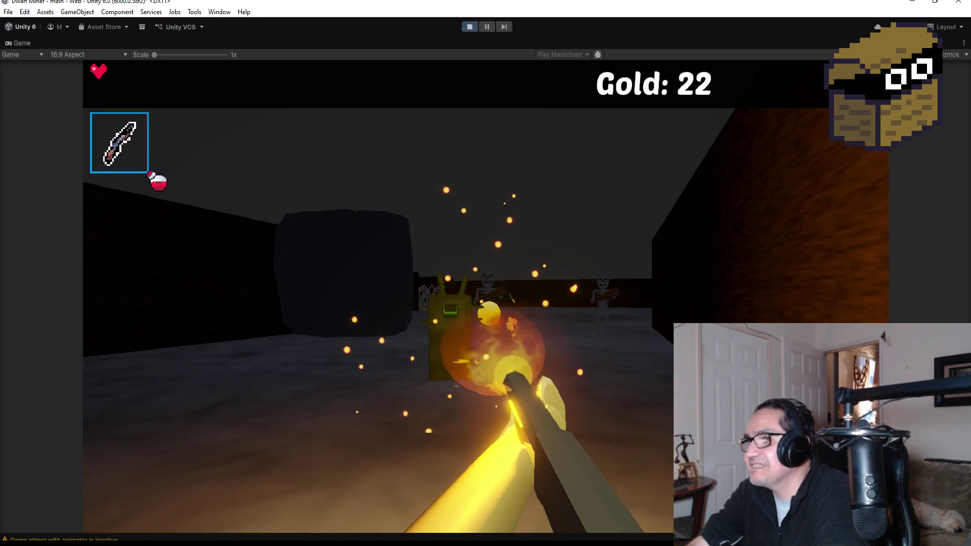
click(486, 296)
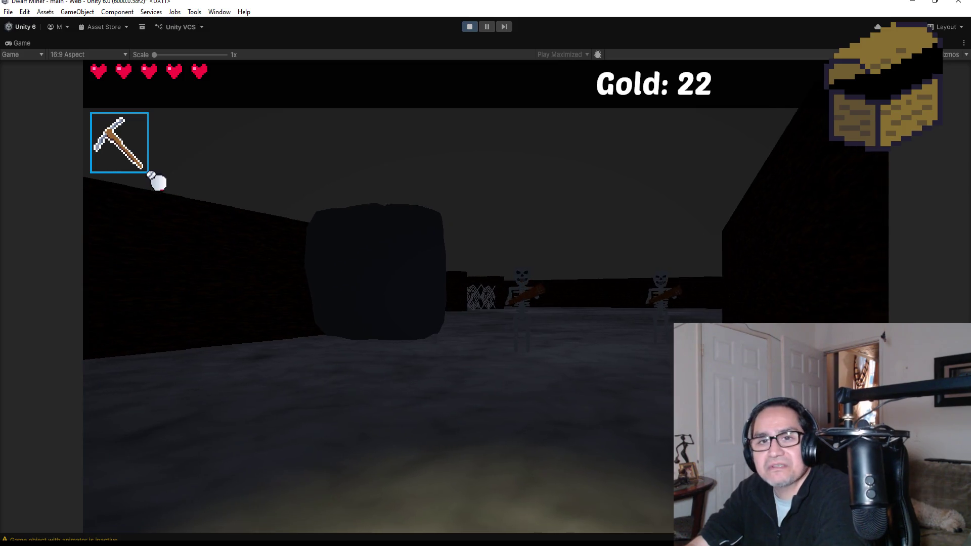
Step: Shoot the skeletons with the wand until both fall, then turn toward the near wall
key(w)
key(2)
click(158, 182)
click(158, 182)
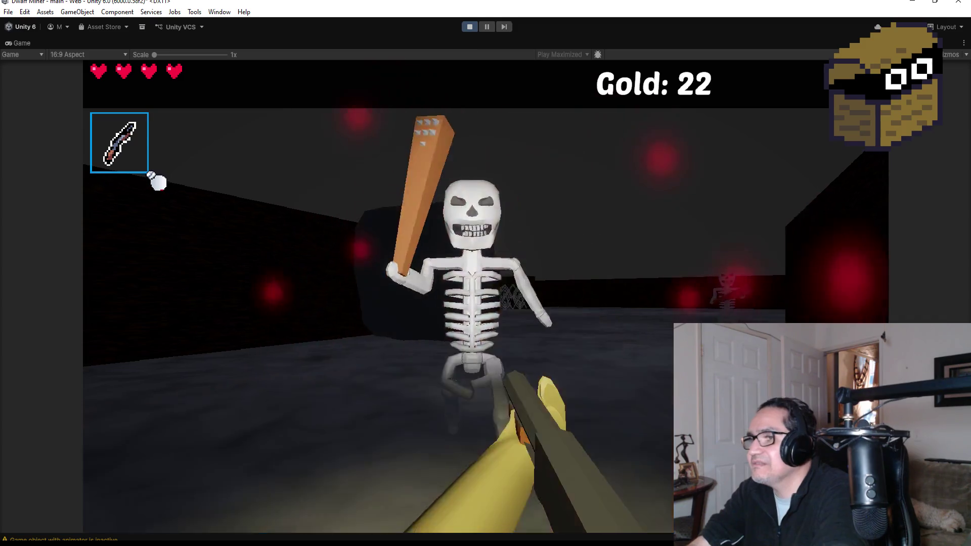
click(158, 182)
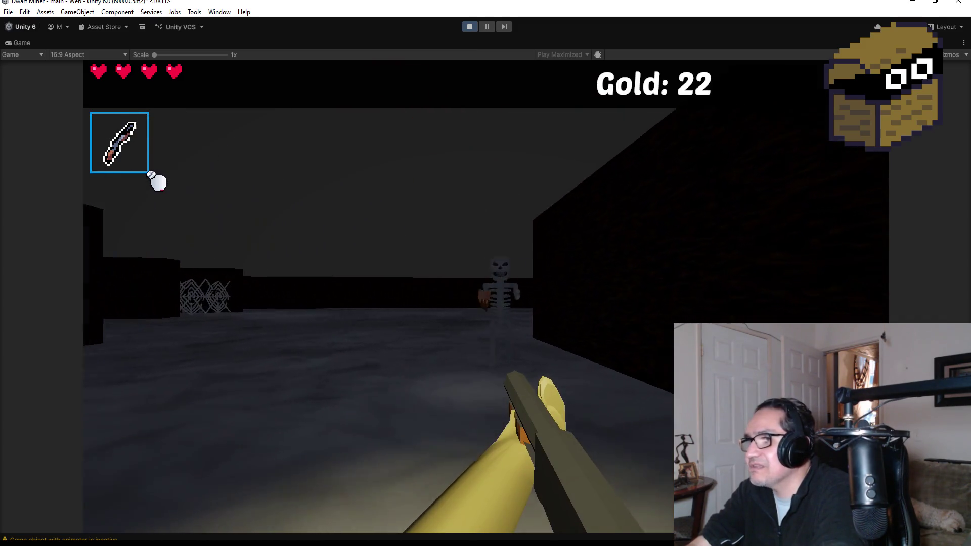
click(159, 182)
click(159, 182)
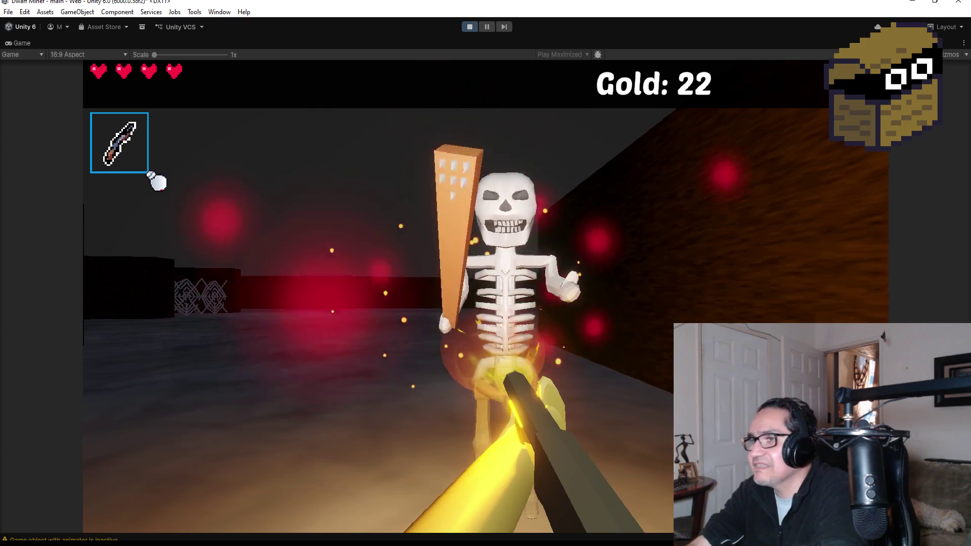
key(a)
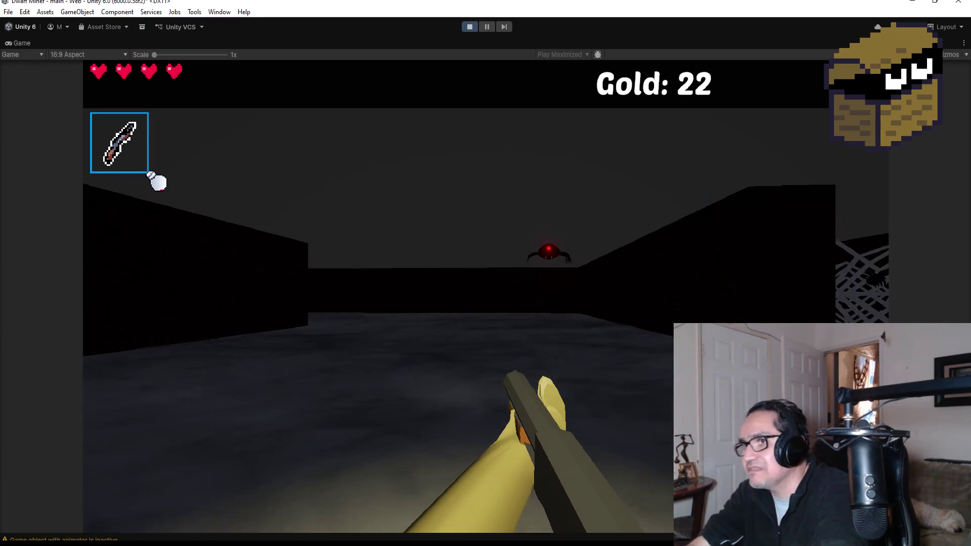
Step: Walk toward the cobweb corridor and back off repeatedly to draw out the spiders
key(d)
key(w)
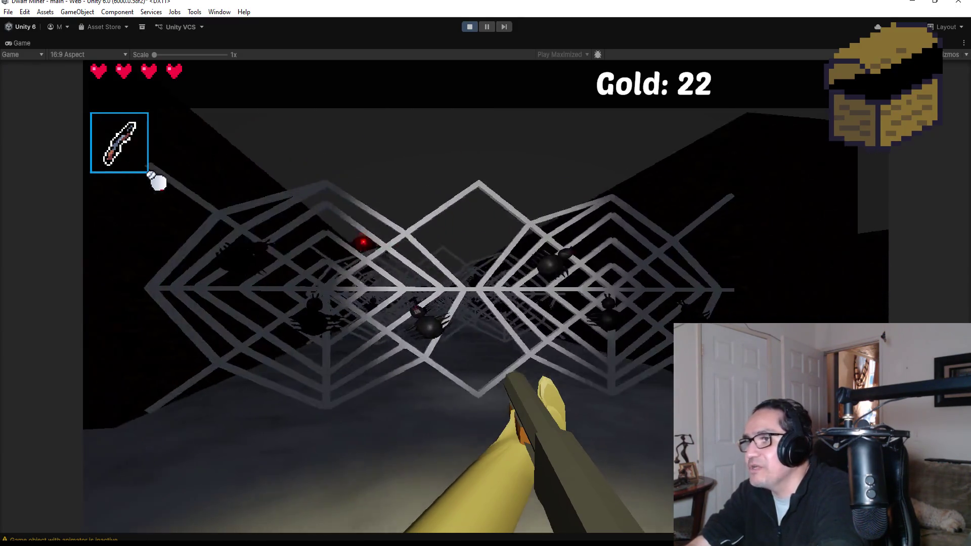
key(s)
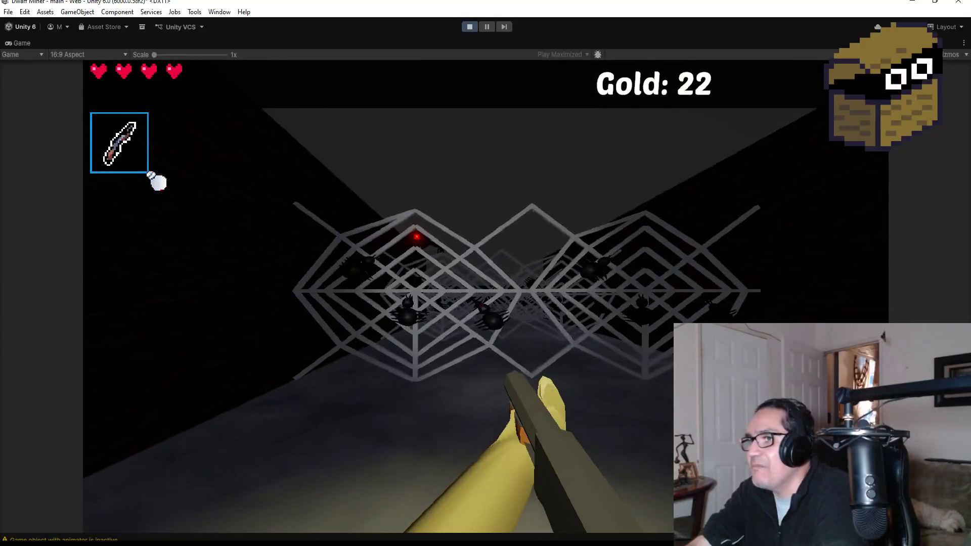
key(w)
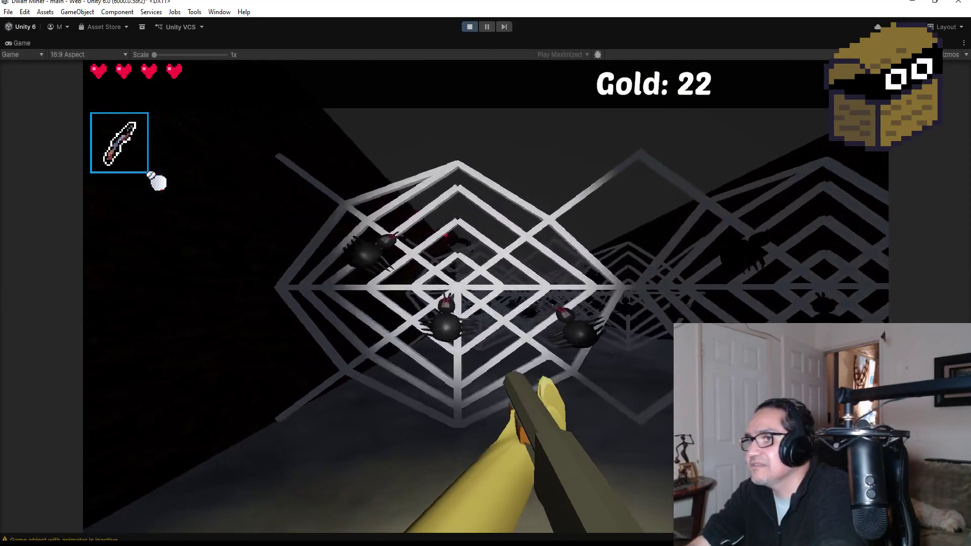
key(s)
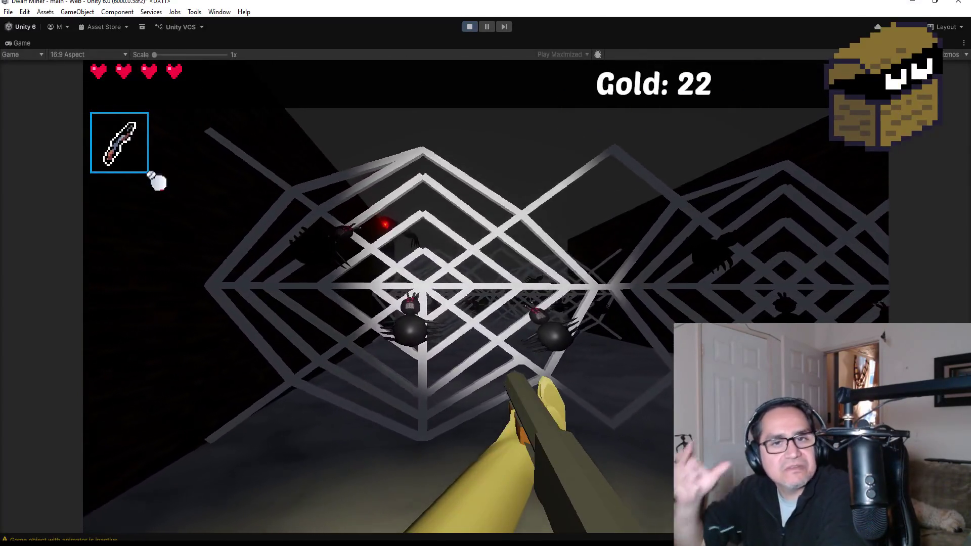
key(w)
key(s)
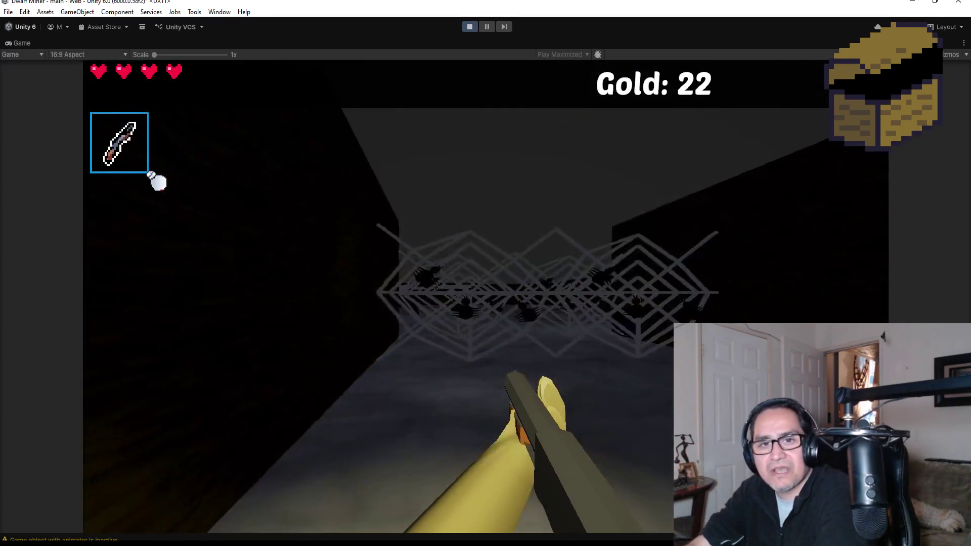
Step: Briefly pause on the Settings screen, then resume and fire an attack at the cobweb
key(Escape)
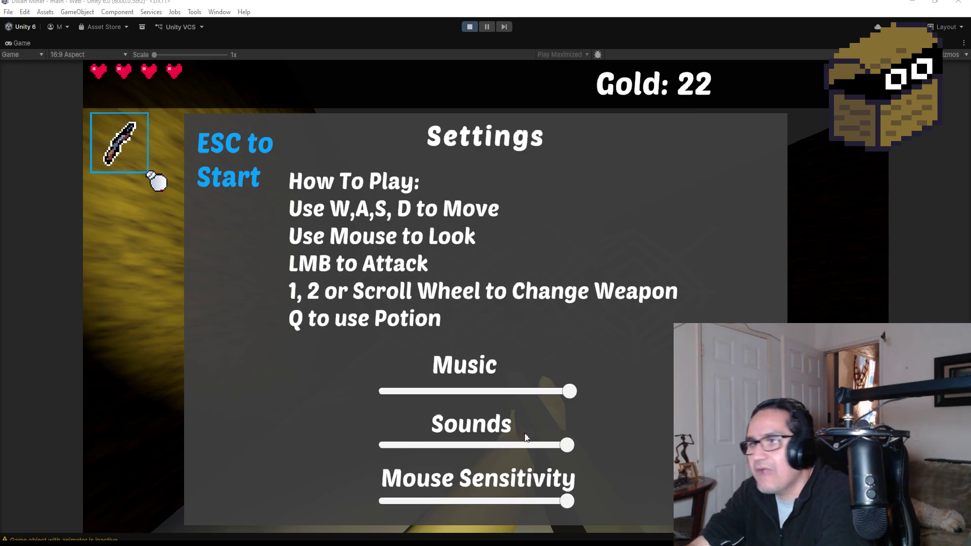
key(Escape)
click(157, 181)
click(157, 181)
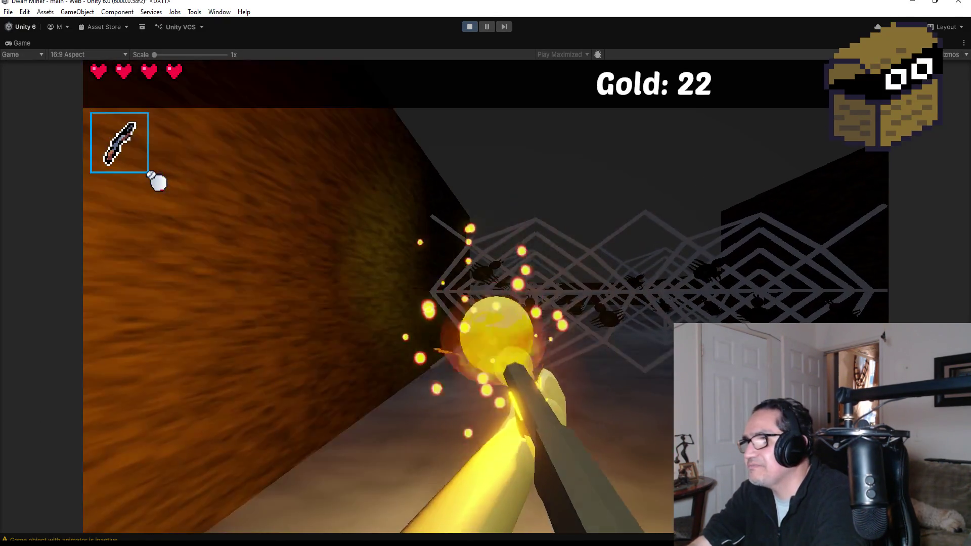
Step: Close in on the cobweb spiders, fireball the big spider, then pause on Settings
key(w)
key(s)
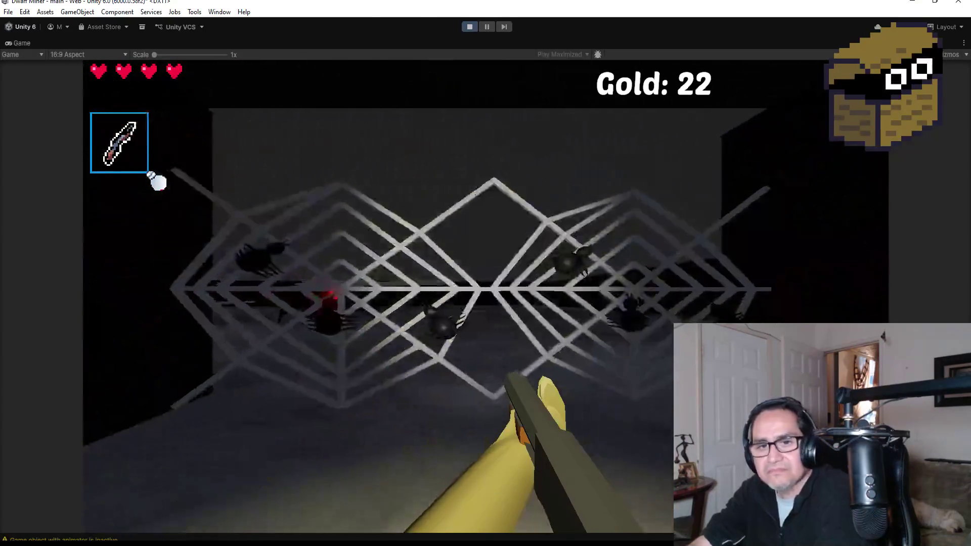
key(w)
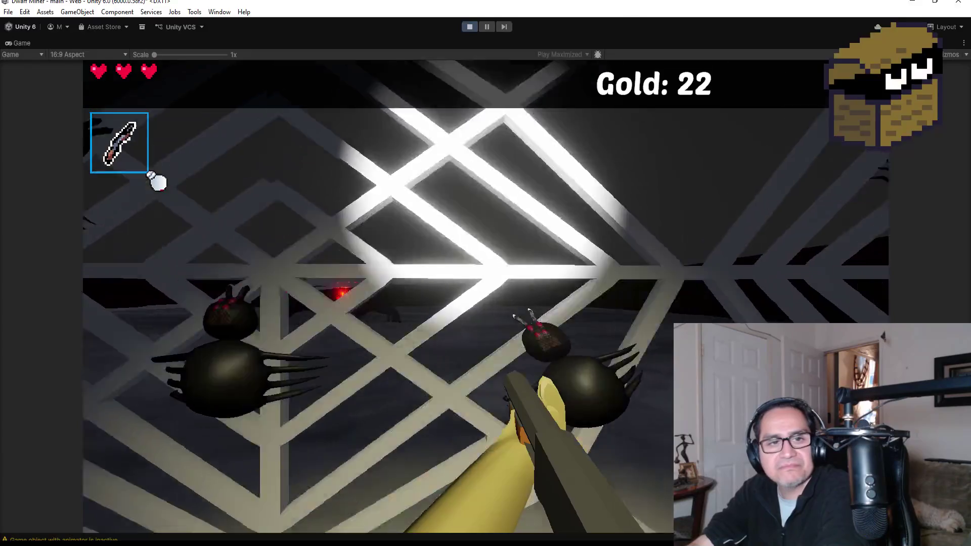
click(157, 181)
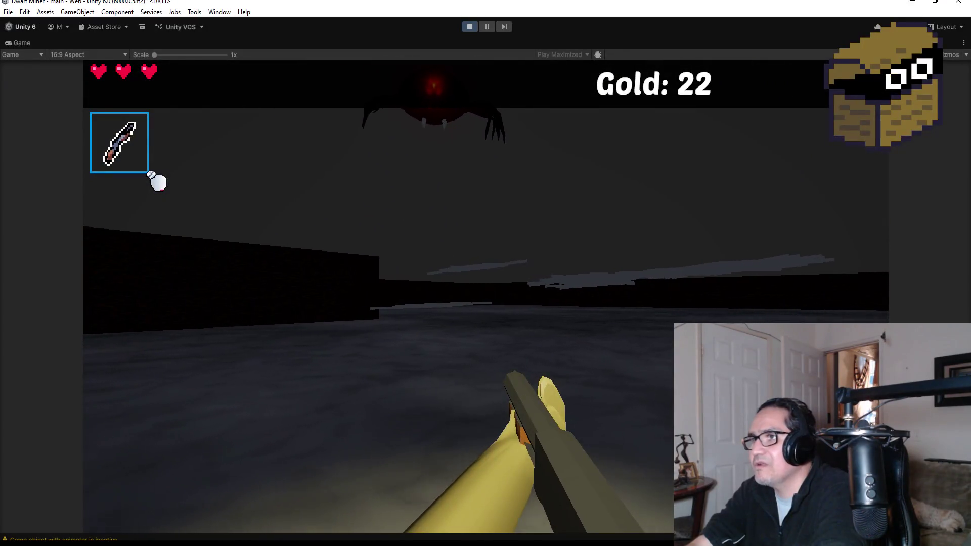
click(157, 181)
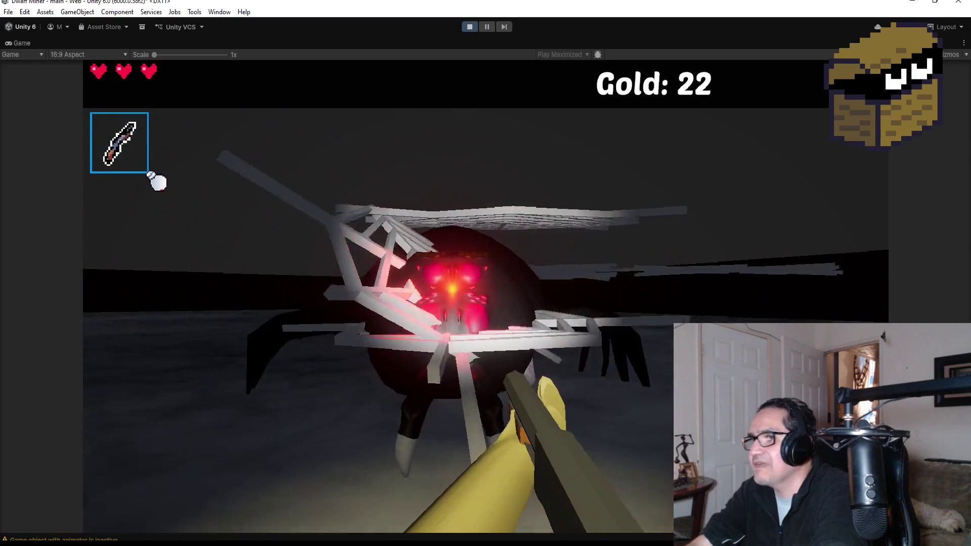
click(157, 181)
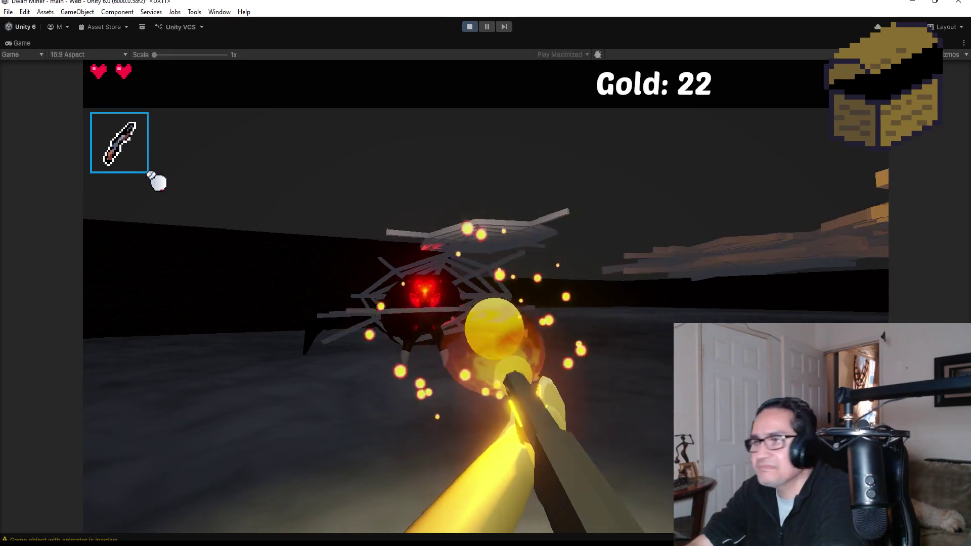
key(Escape)
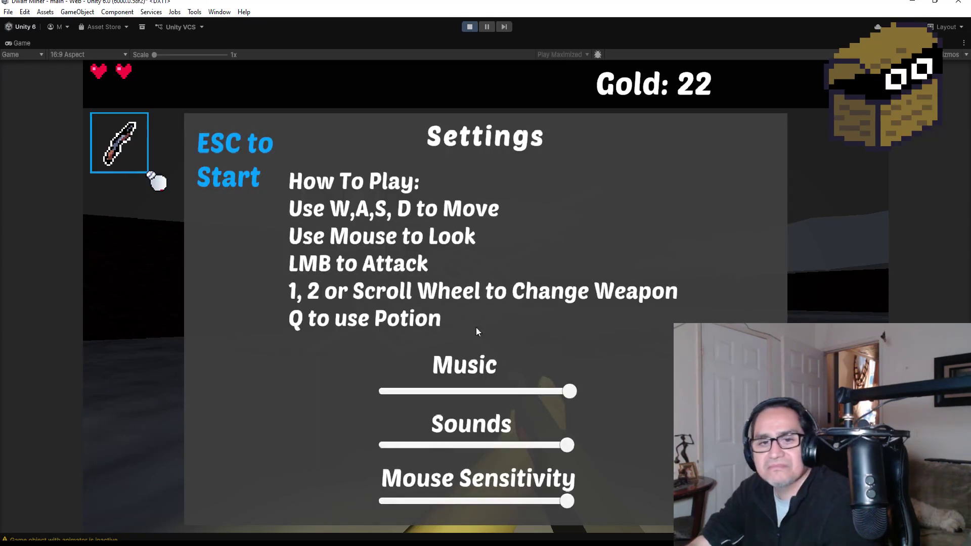
Step: Exit Play mode from the toolbar to return to the dungeon level in the editor
click(469, 27)
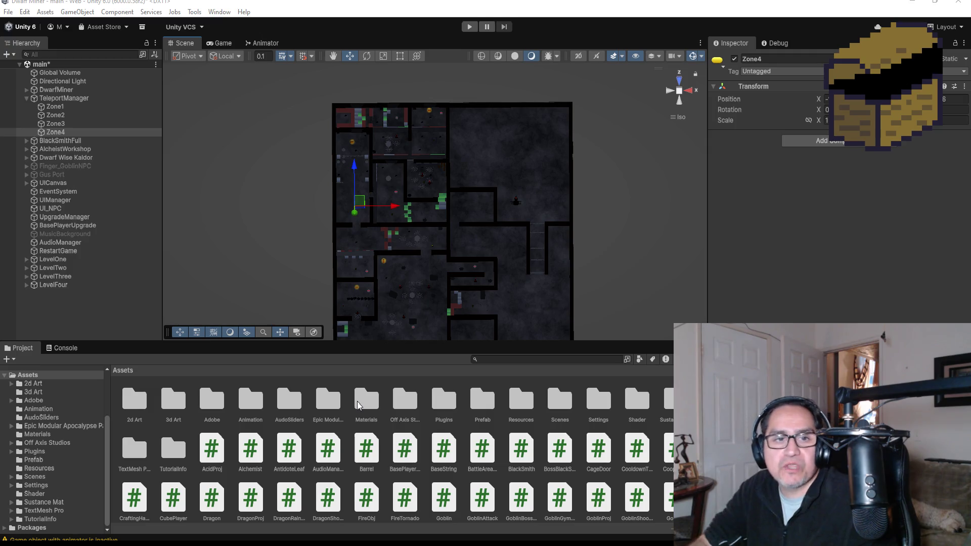
Step: Collapse TeleportManager to hide Zone1–Zone4, inspect the map, and select the Materials folder
click(26, 97)
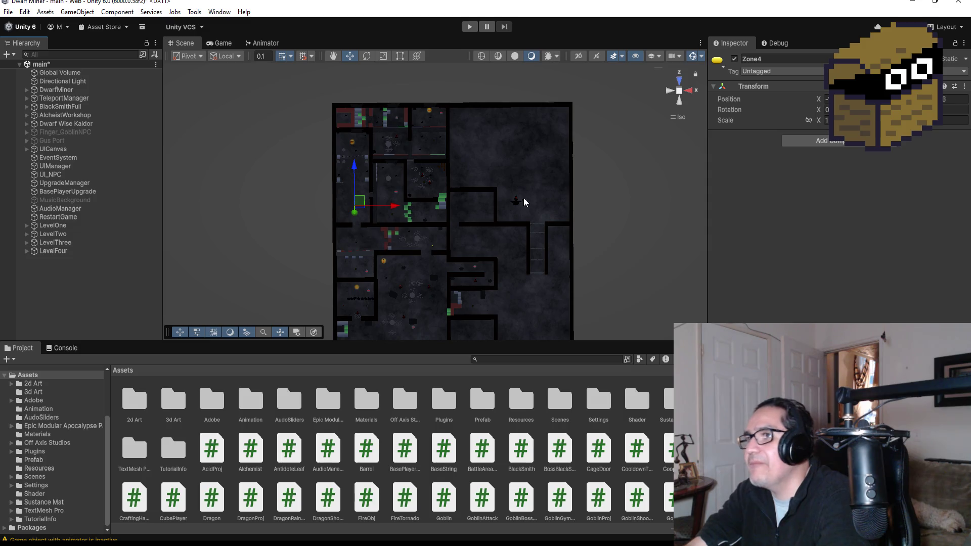
scroll(527, 196, up, 5)
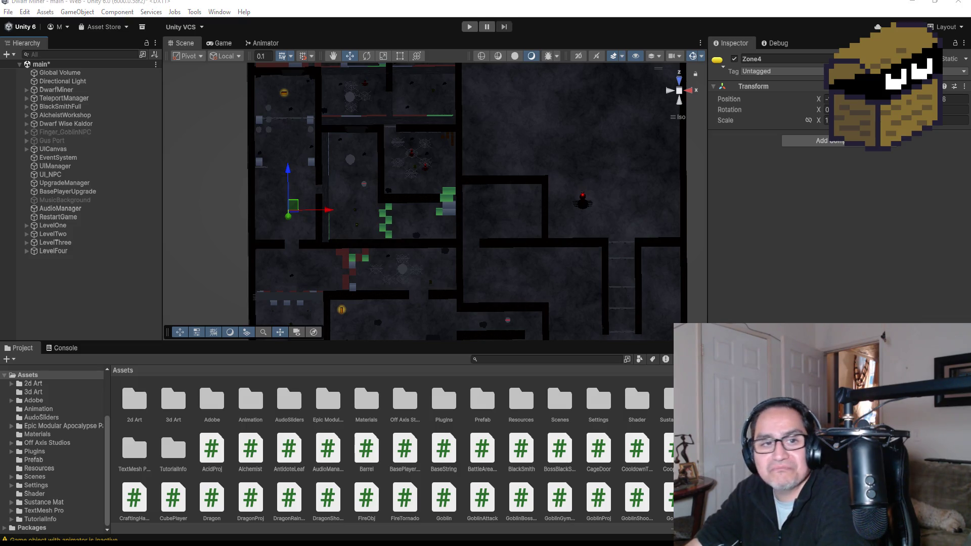
scroll(309, 191, up, 3)
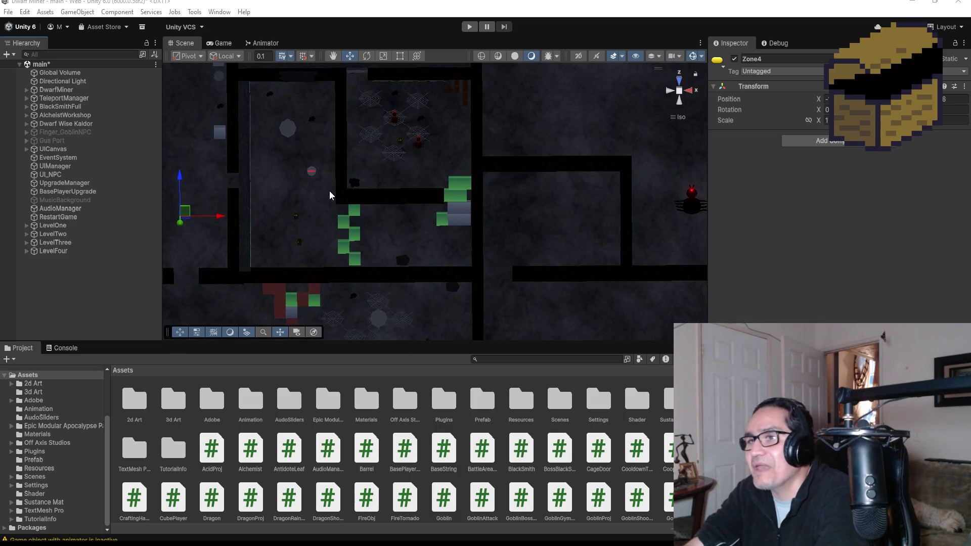
scroll(329, 190, down, 2)
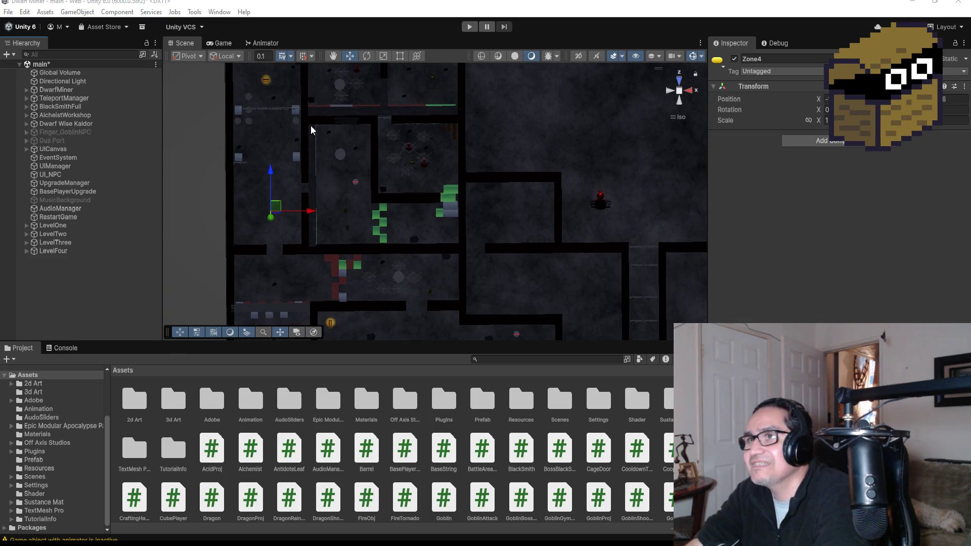
scroll(350, 142, down, 2)
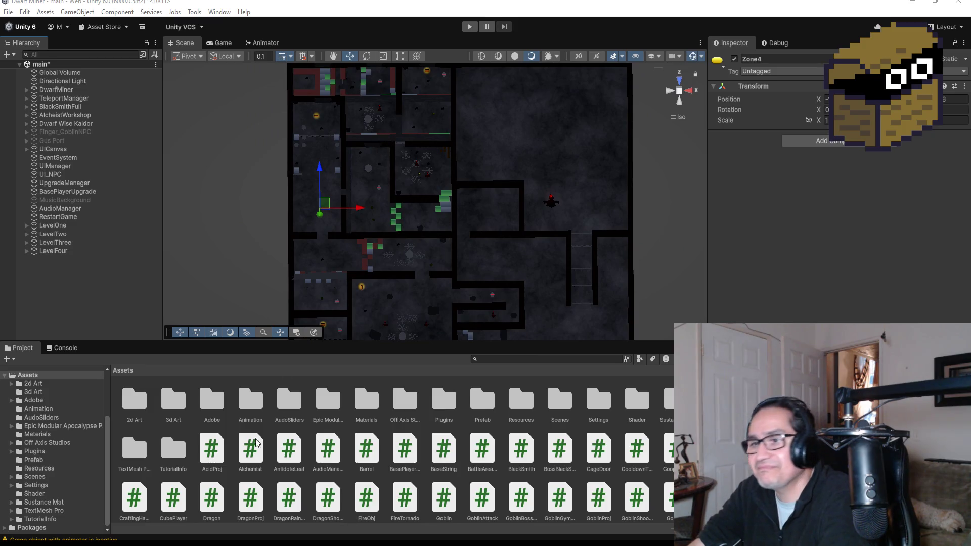
click(363, 403)
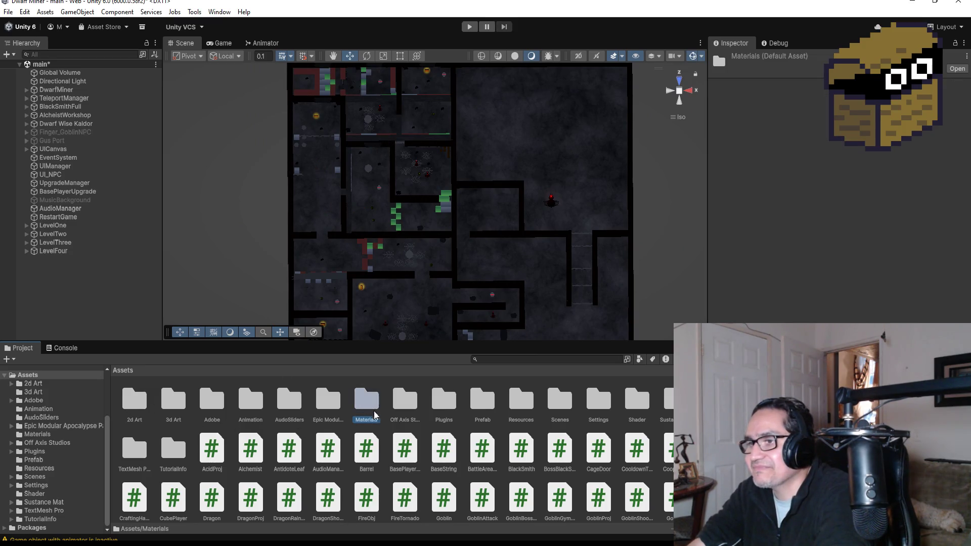
Step: Browse past the Plugins and 2d Art folders and open the 3d Art folder
click(448, 405)
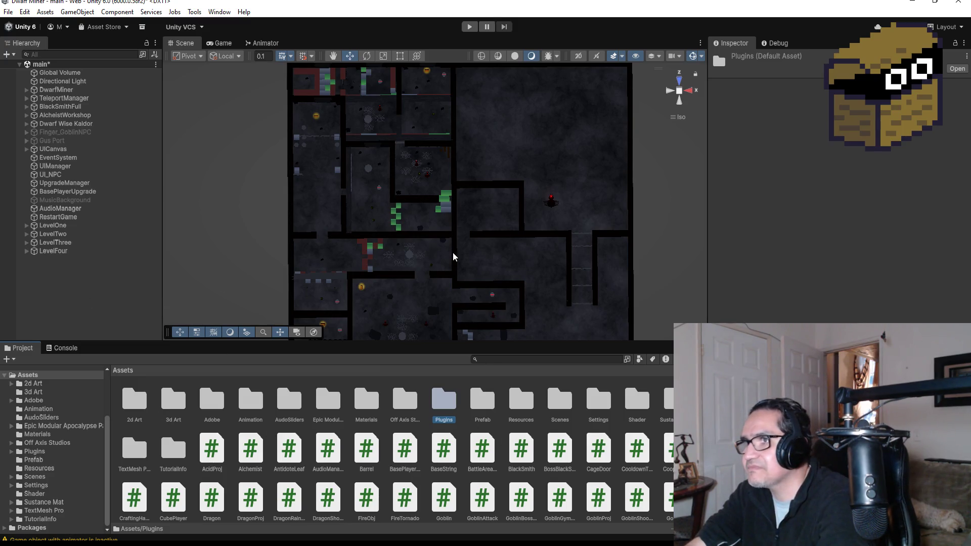
scroll(452, 256, up, 3)
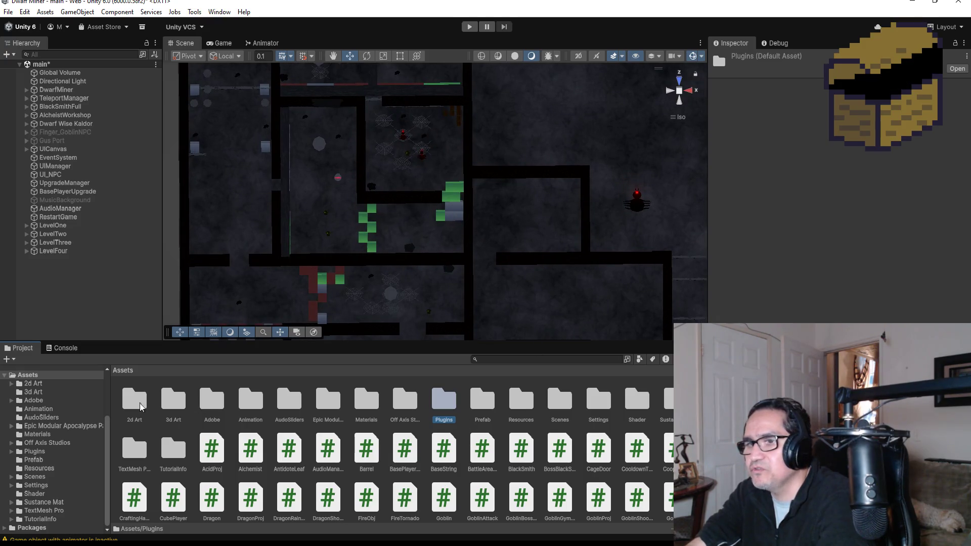
click(140, 403)
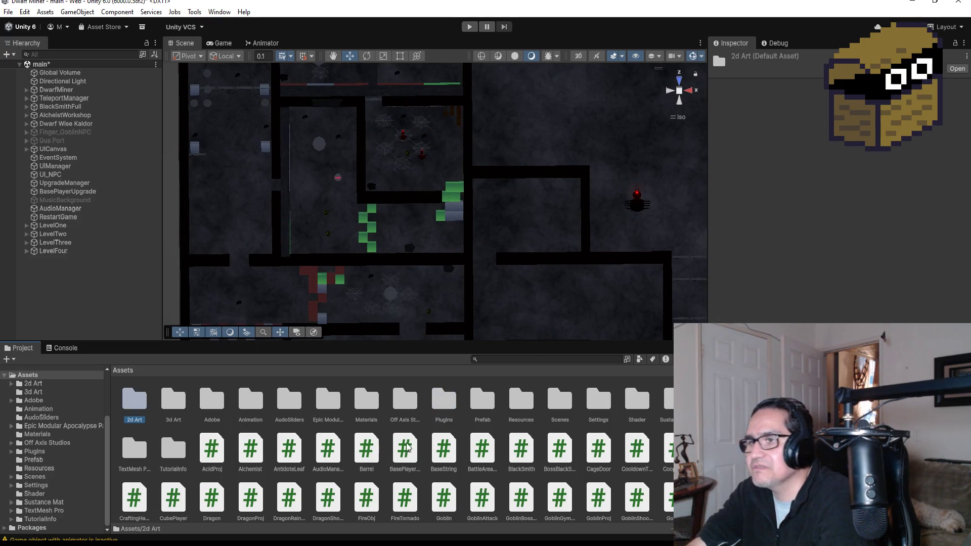
click(404, 400)
click(178, 404)
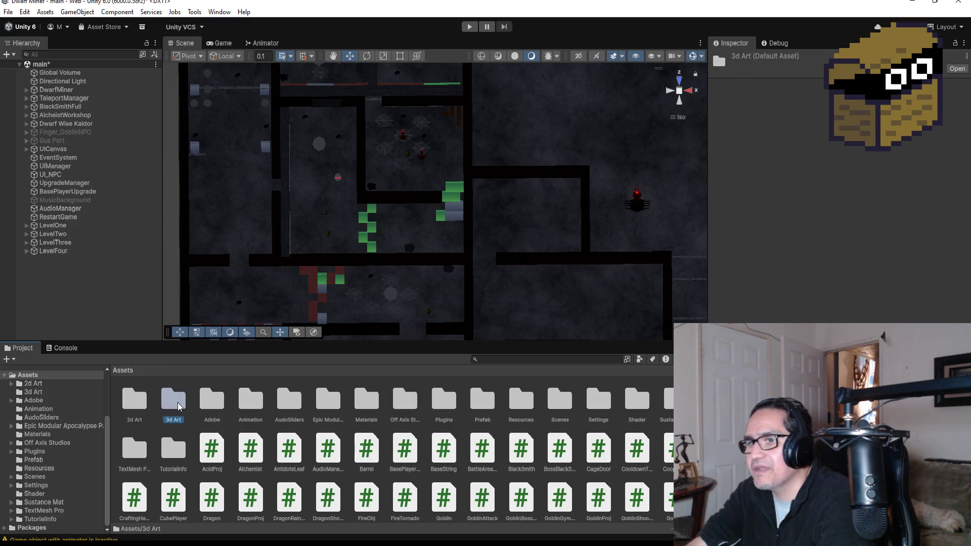
double_click(178, 405)
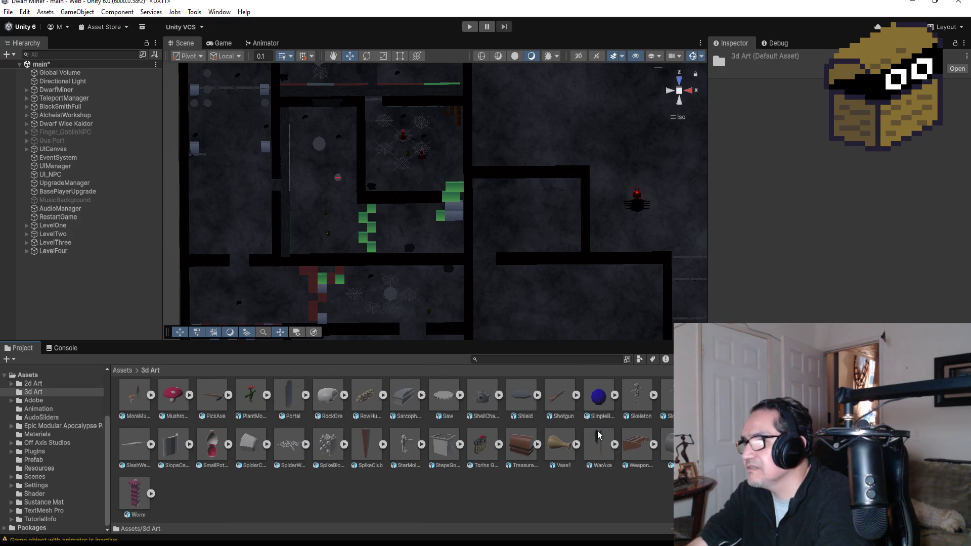
scroll(599, 439, up, 1)
click(598, 410)
drag(599, 411, 56, 277)
right_click(64, 260)
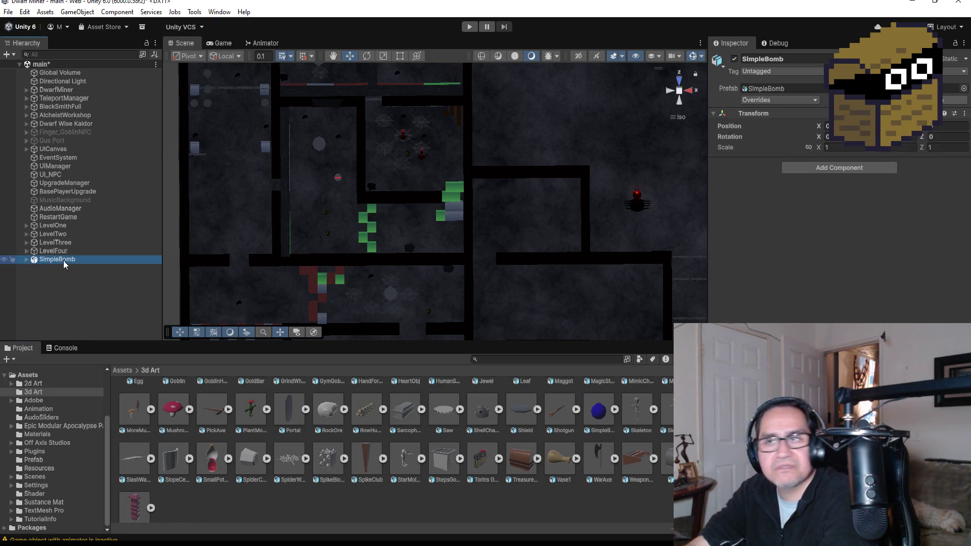
mouse_move(212, 304)
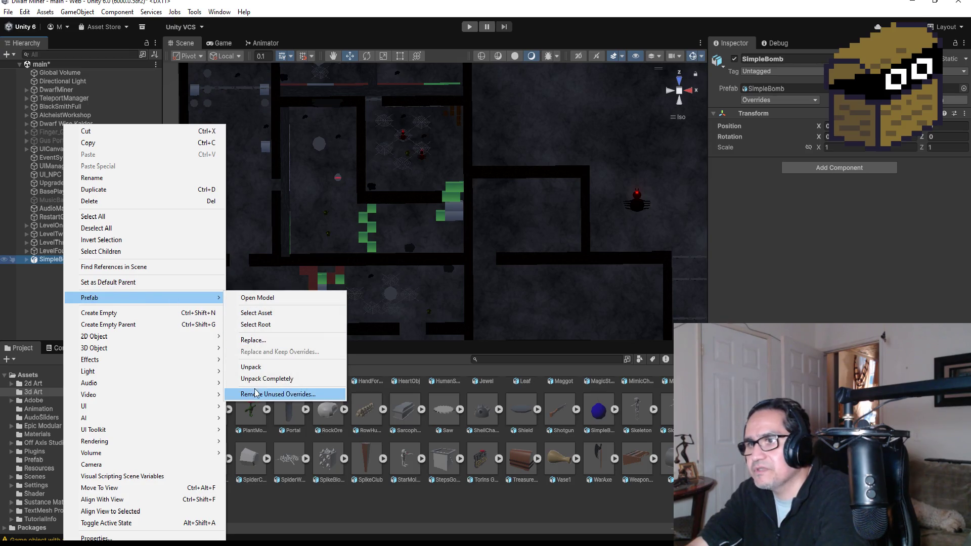
click(267, 379)
double_click(69, 260)
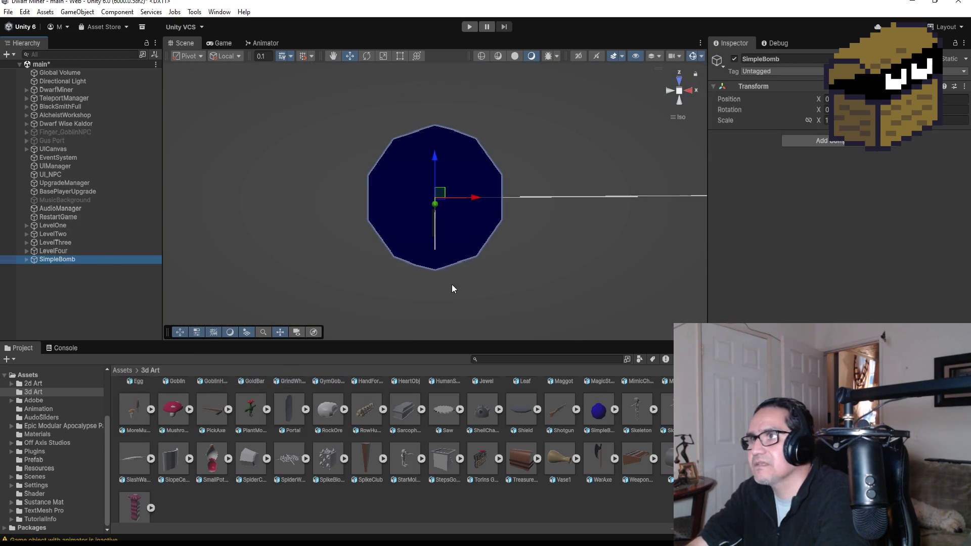
click(680, 102)
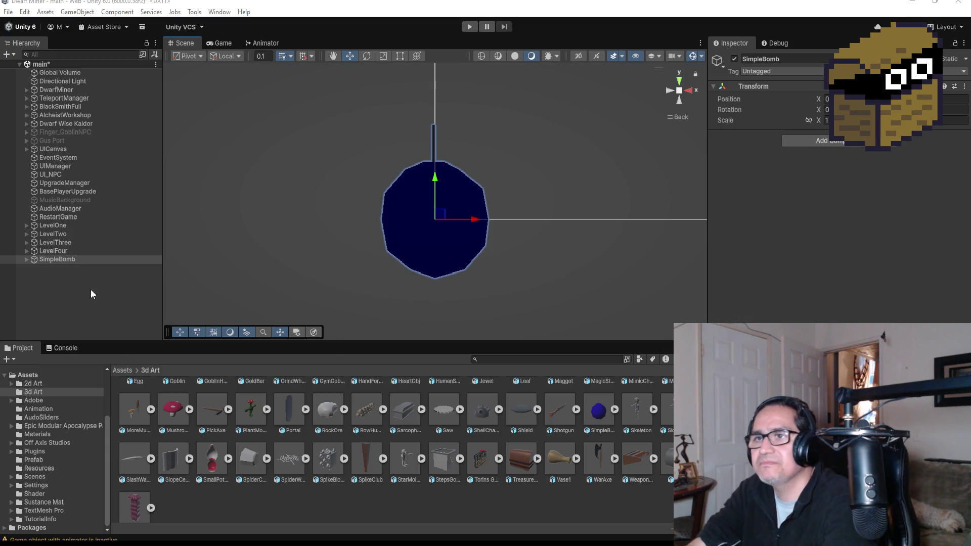
click(74, 260)
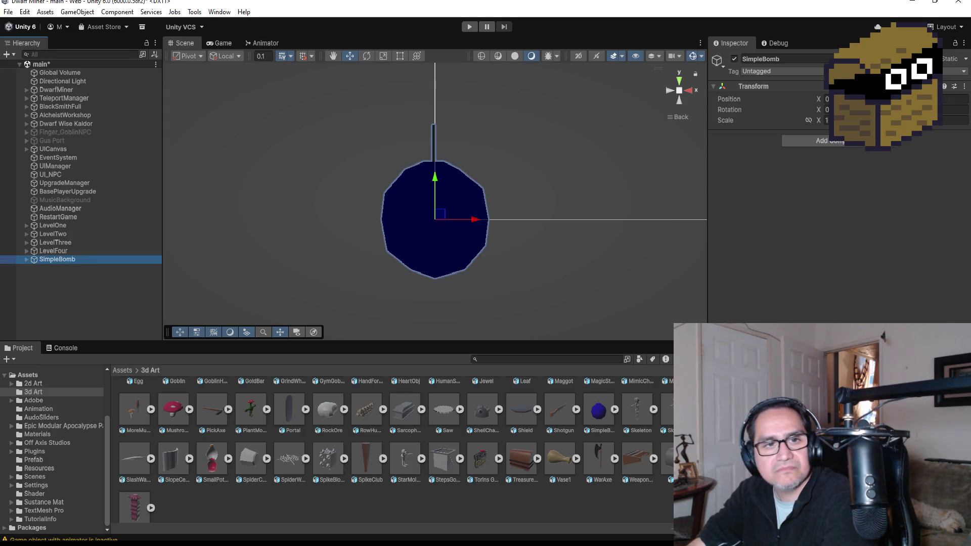
click(72, 291)
click(65, 262)
scroll(537, 222, down, 2)
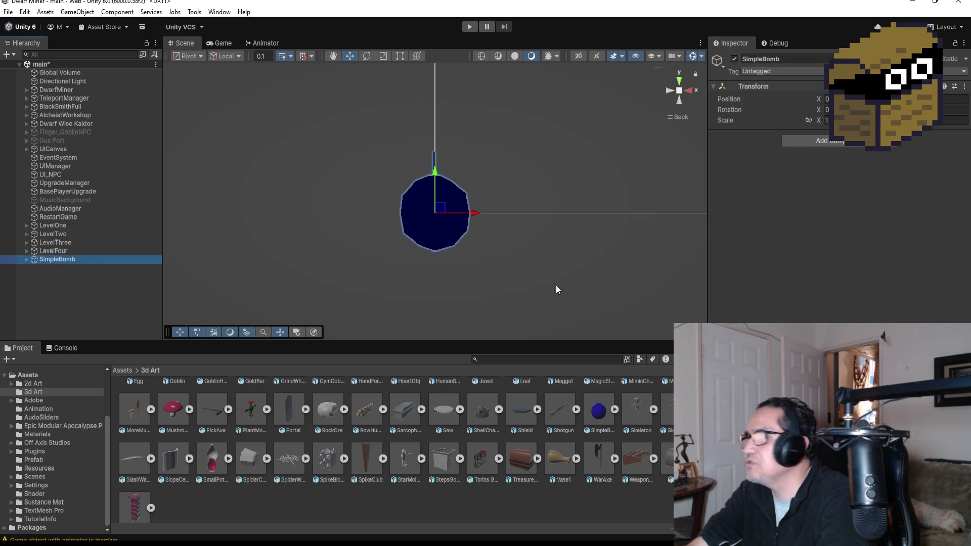
click(47, 285)
click(42, 259)
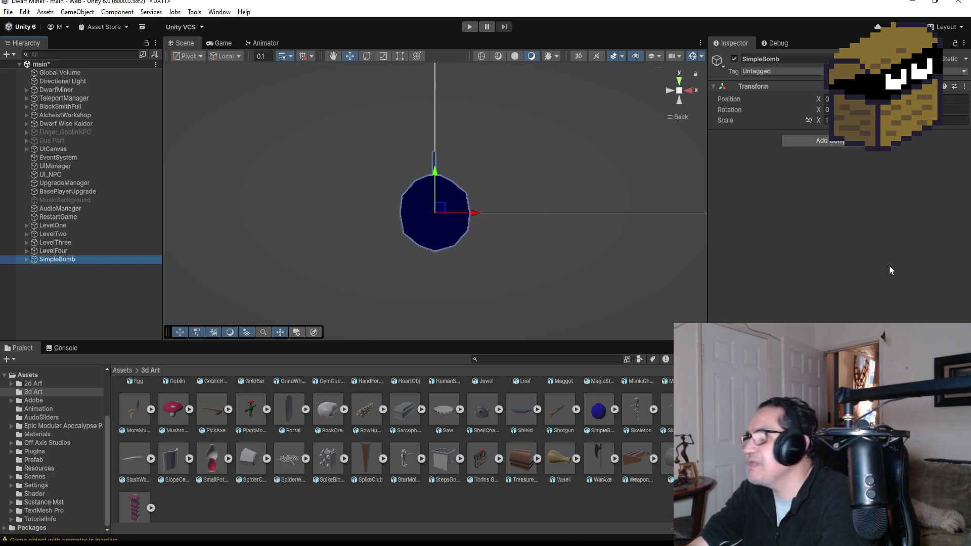
click(25, 259)
click(26, 259)
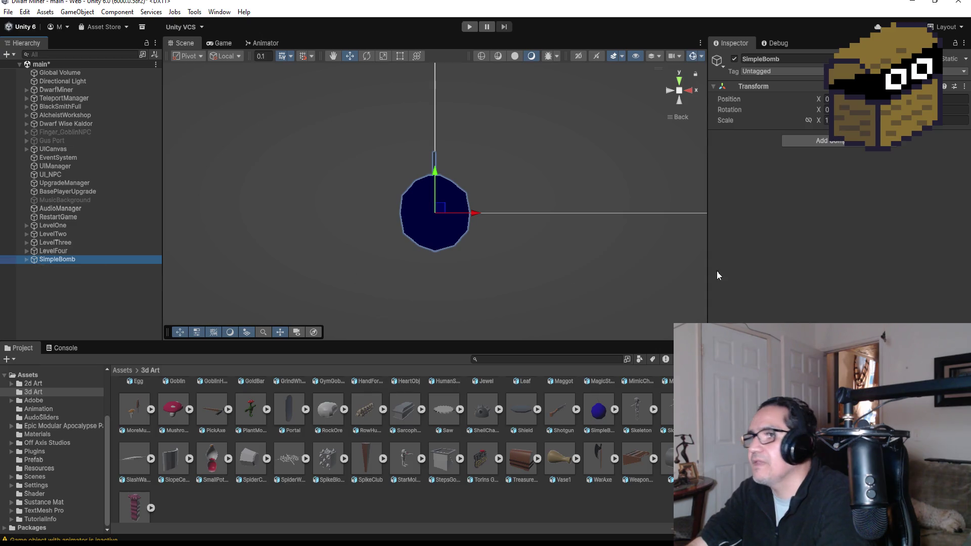
Step: Add a 1 × 1 × 1 Box Collider to SimpleBomb, then go to the top-level Assets folder
click(842, 144)
text(box)
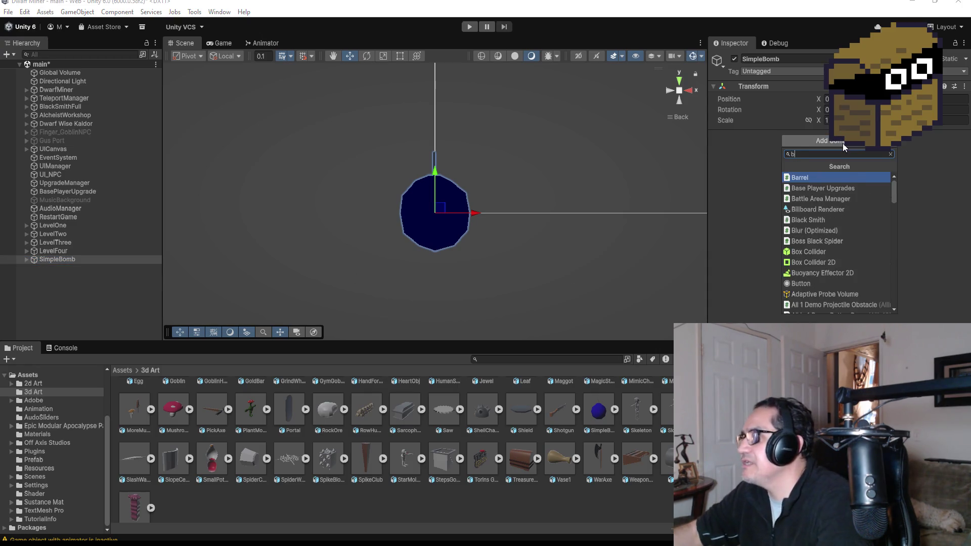
click(827, 176)
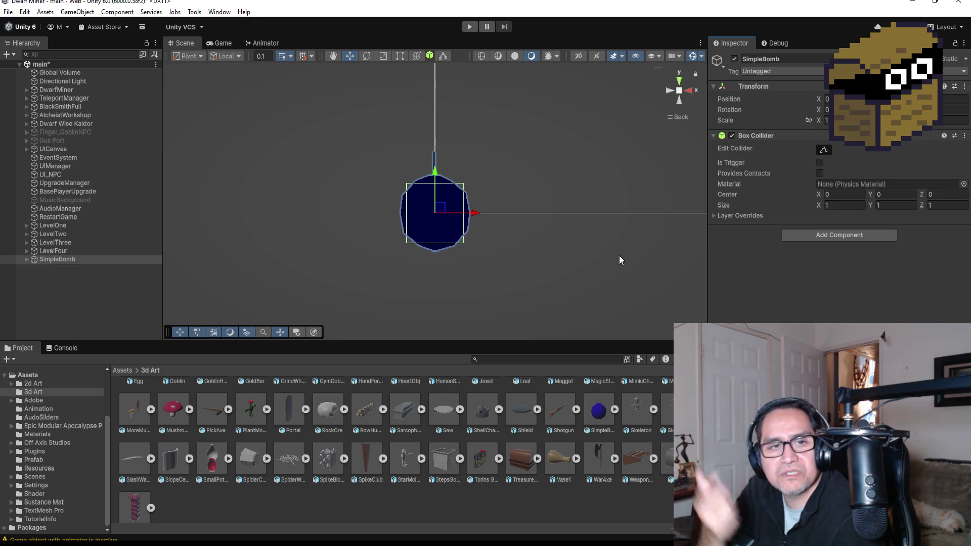
scroll(440, 445, up, 3)
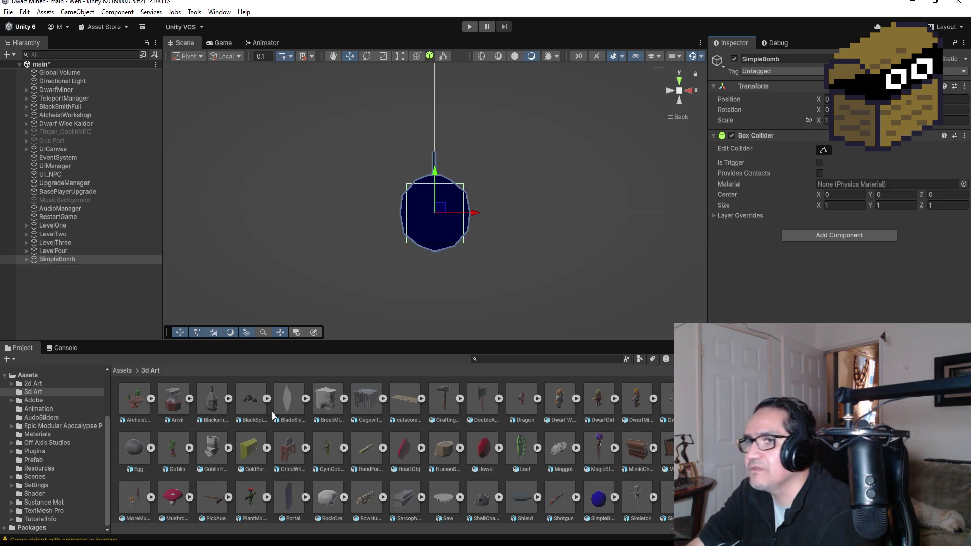
click(122, 370)
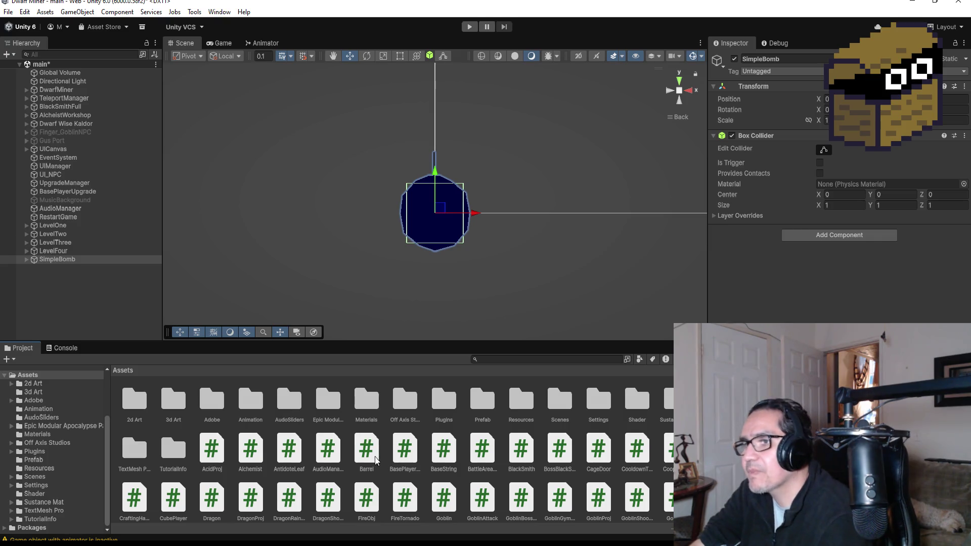
Step: Create a new URP Lit material in the Materials folder and name it BrightBlue
click(483, 410)
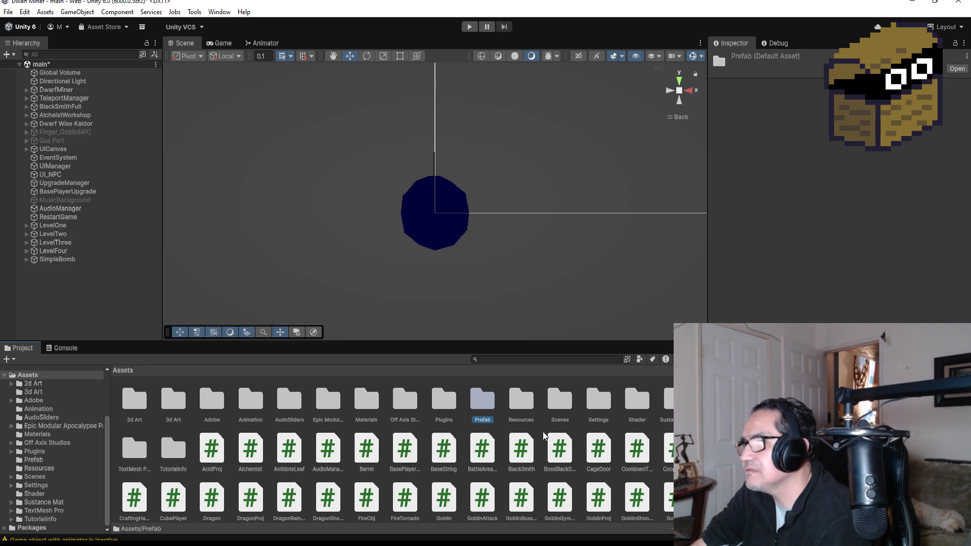
double_click(366, 401)
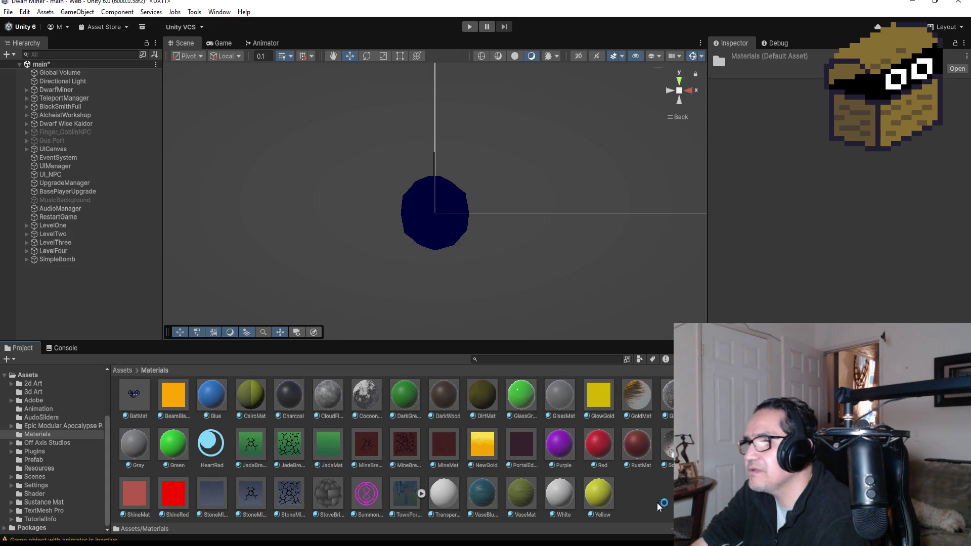
right_click(652, 501)
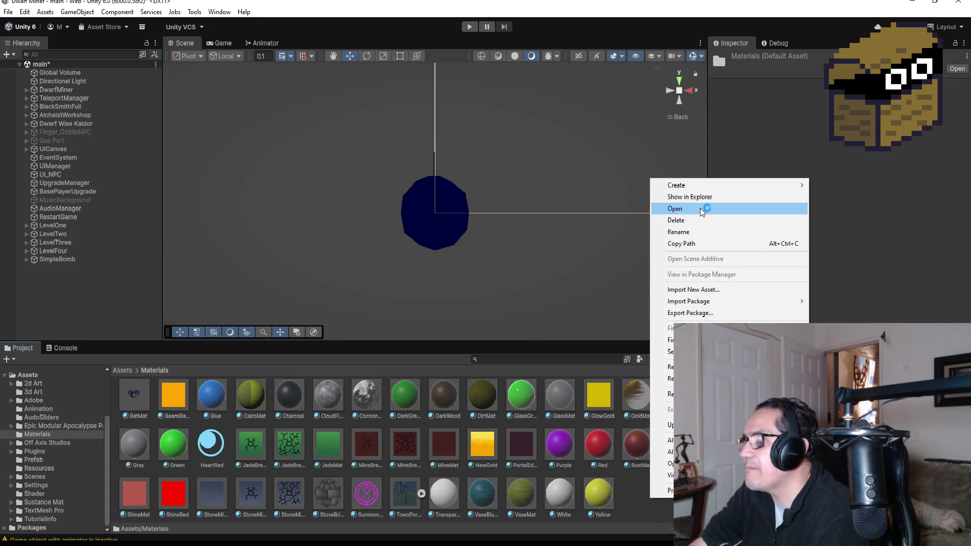
mouse_move(709, 187)
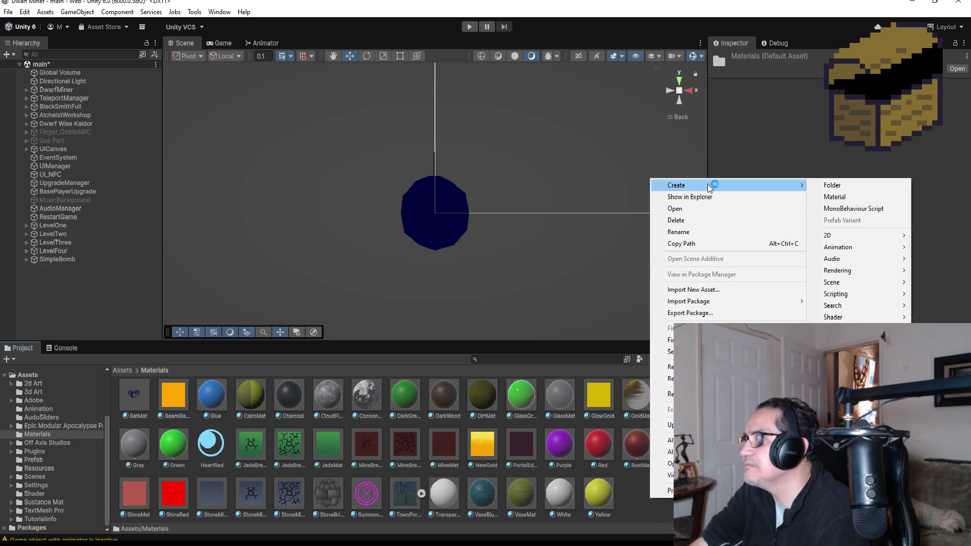
click(842, 196)
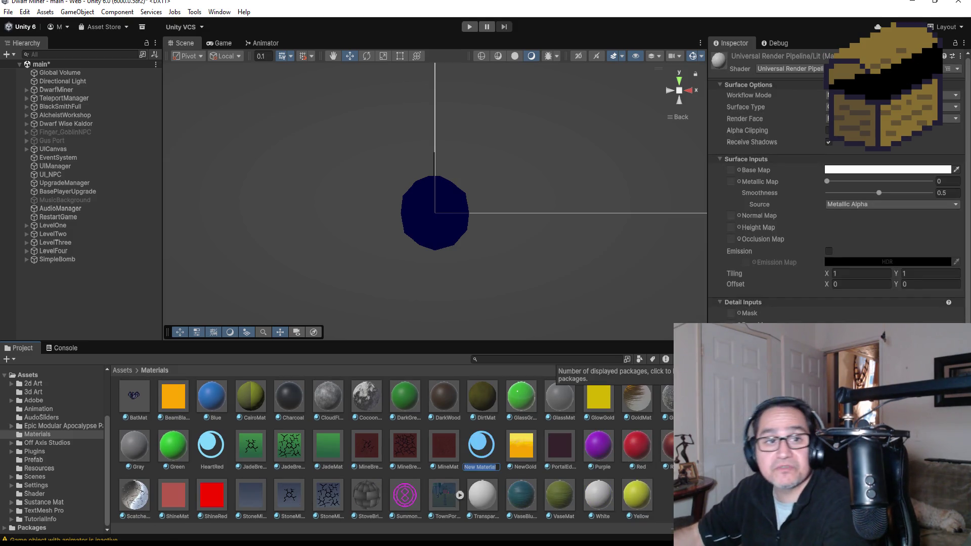
text(E)
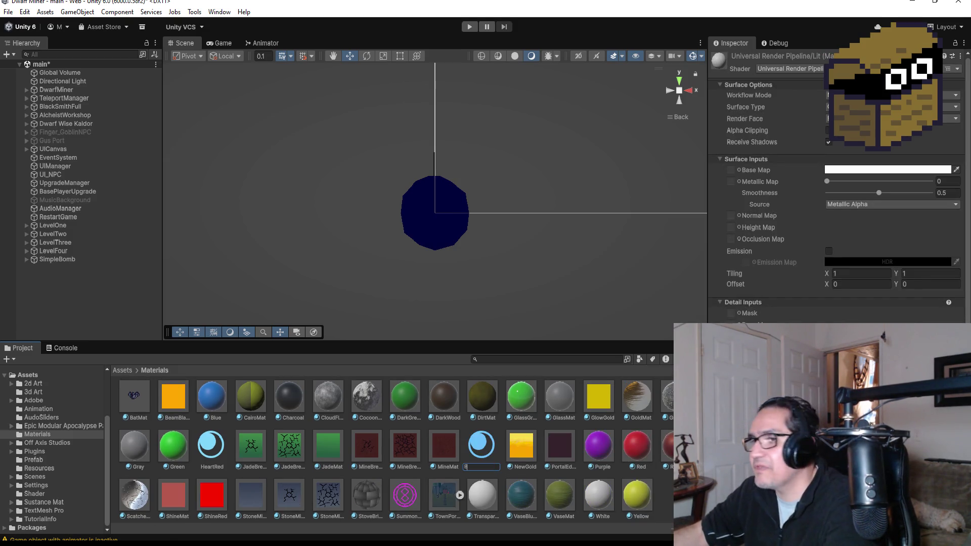
text(l)
key(BackSpace)
key(BackSpace)
key(BackSpace)
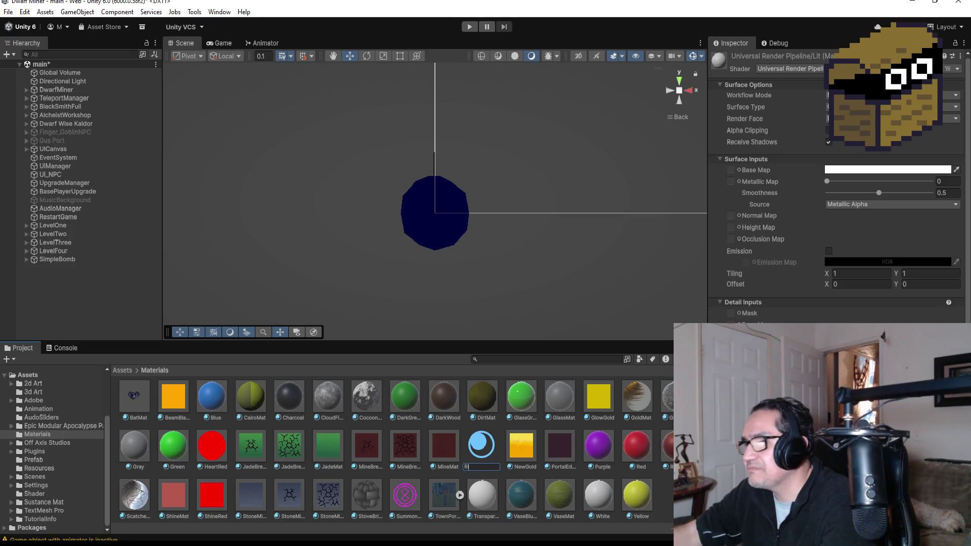
text(rightBlue)
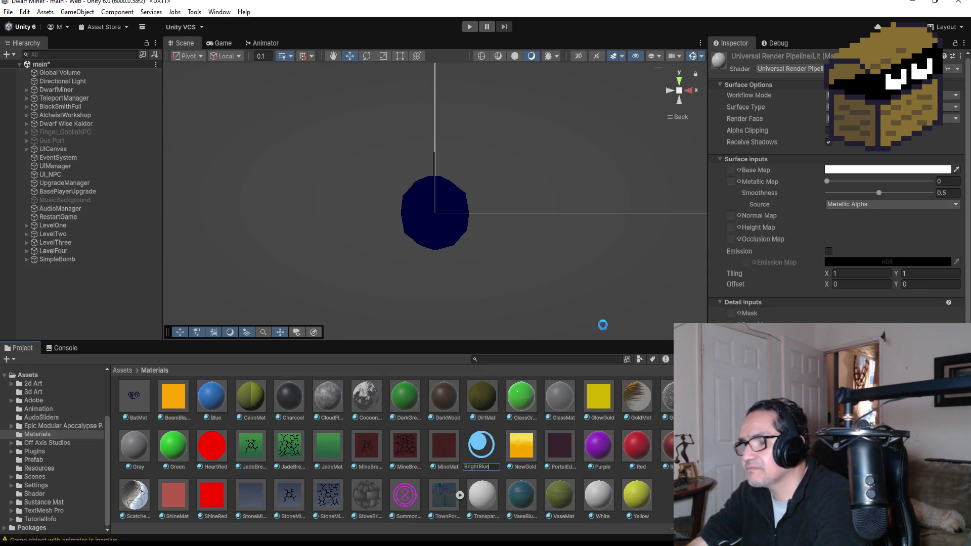
key(Return)
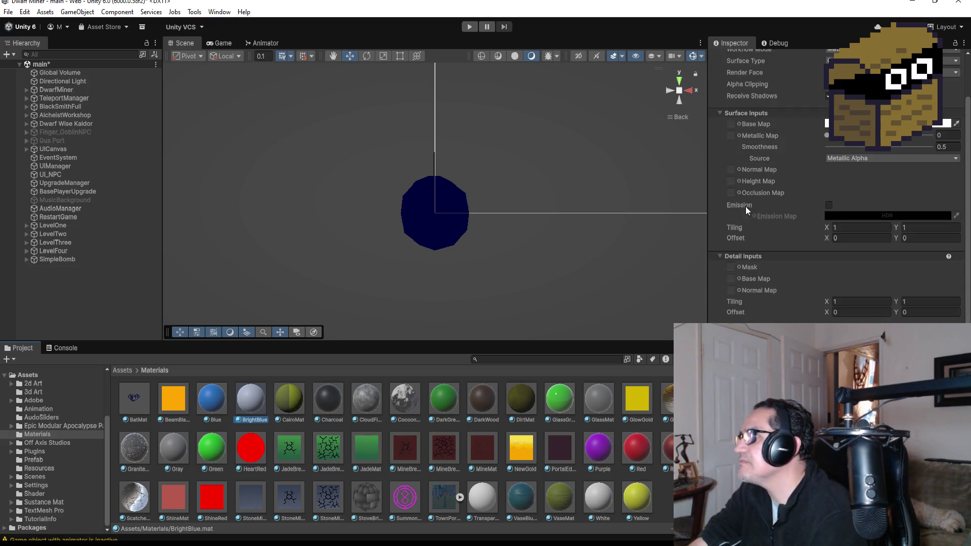
Step: Set BrightBlue's base map colour to a deep, dark blue
click(883, 170)
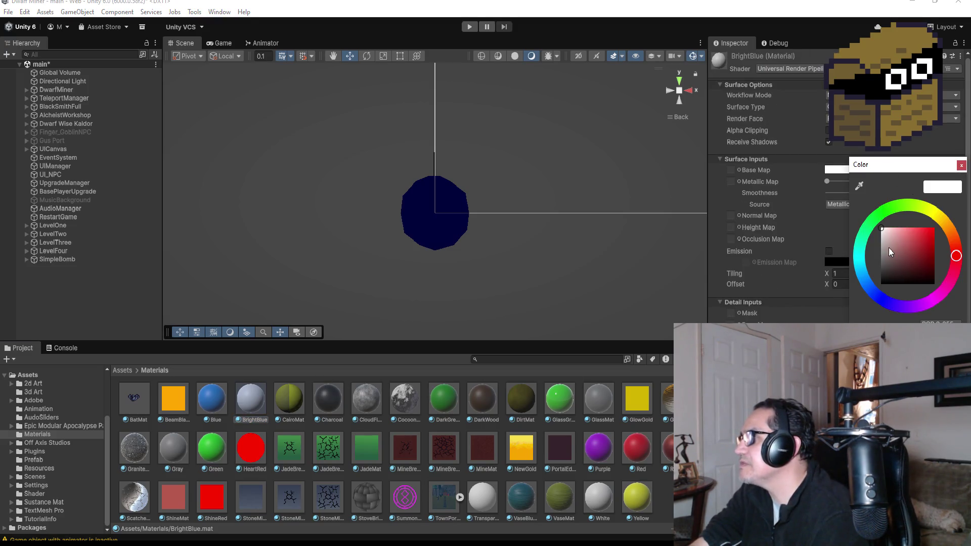
click(870, 275)
drag(910, 236, 967, 219)
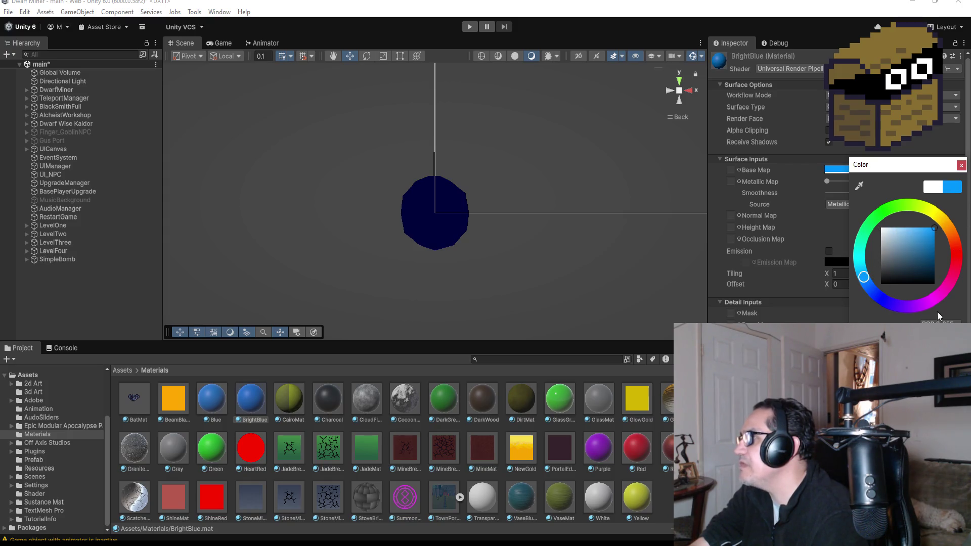
drag(863, 278, 871, 286)
drag(934, 231, 942, 263)
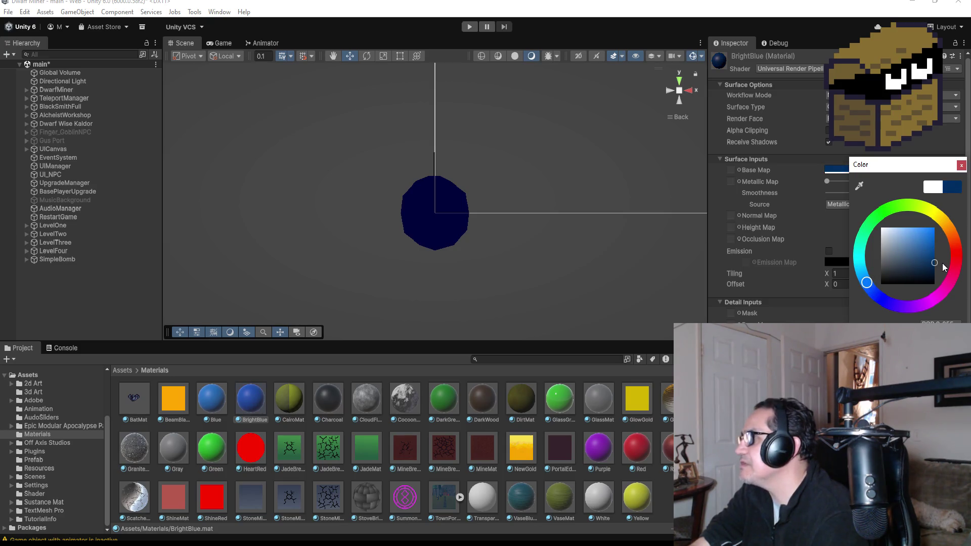
click(961, 166)
Step: Enable emission with a bright blue HDR colour, then reselect SimpleBomb
scroll(804, 278, down, 1)
scroll(802, 288, down, 1)
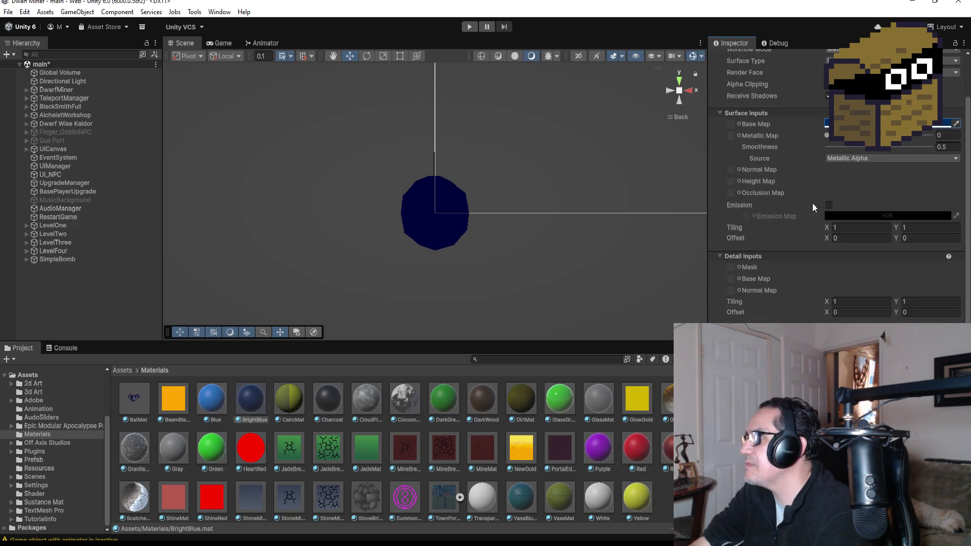
click(830, 206)
click(864, 218)
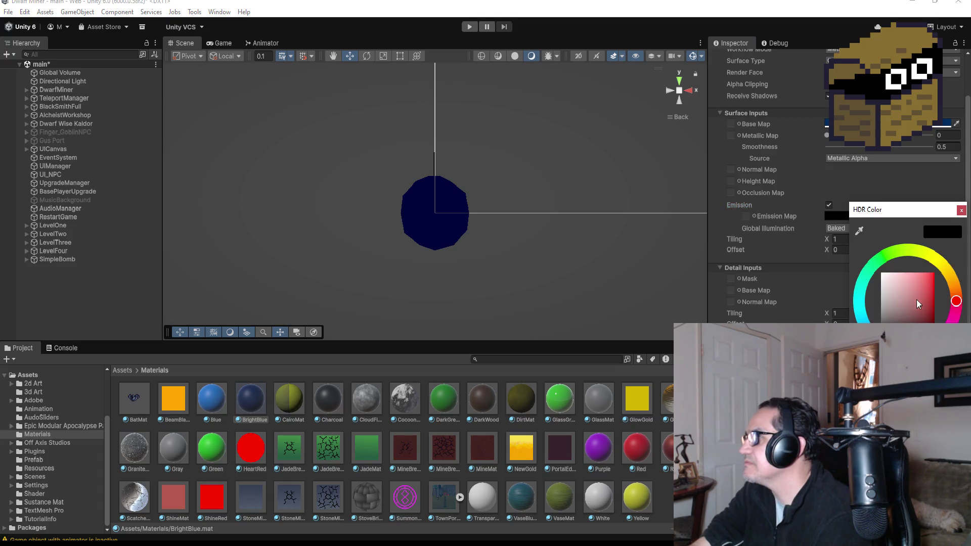
click(908, 349)
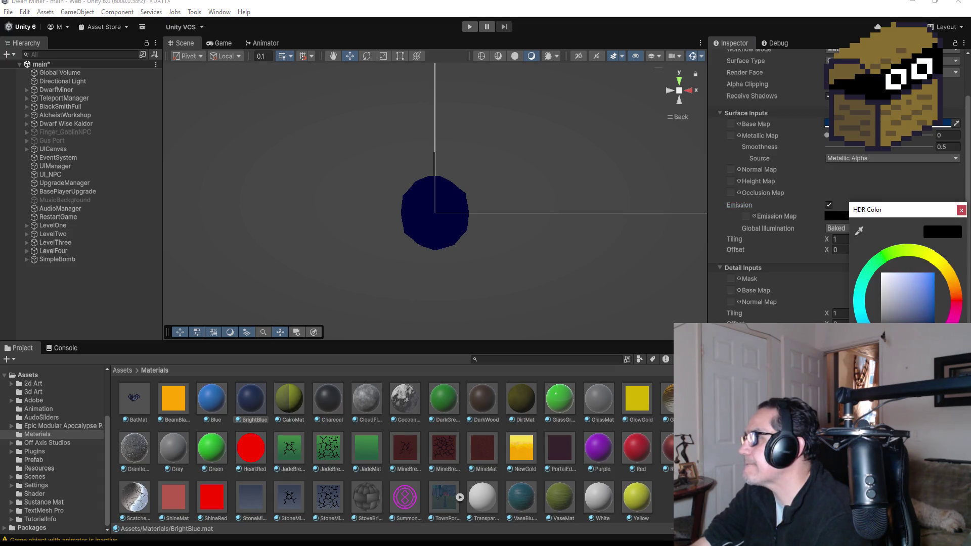
mouse_move(889, 322)
mouse_down()
mouse_move(942, 268)
mouse_move(937, 319)
mouse_up()
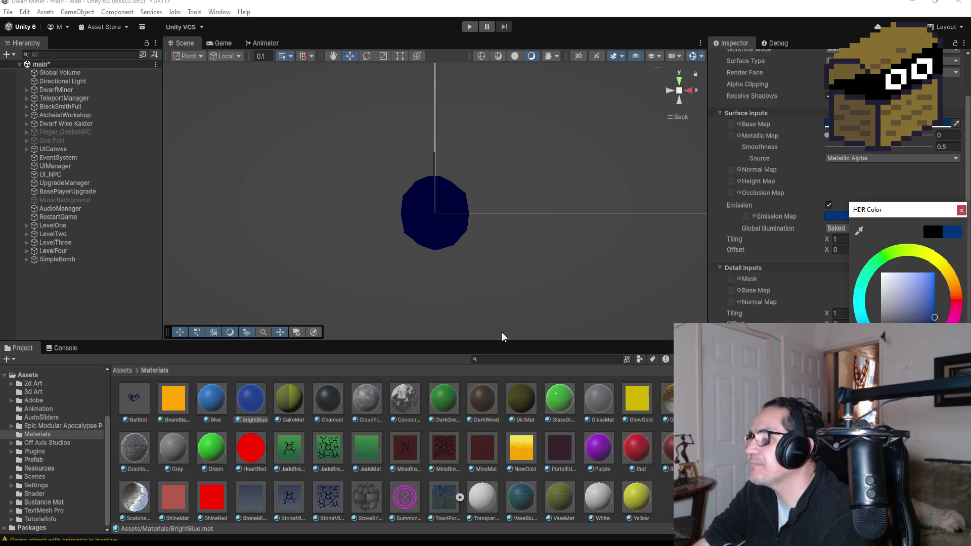
key(Escape)
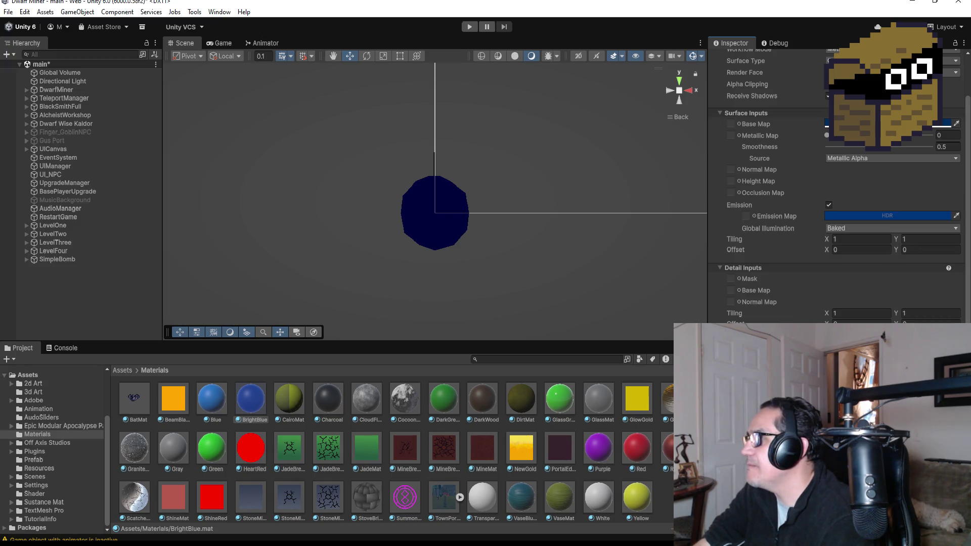
click(901, 214)
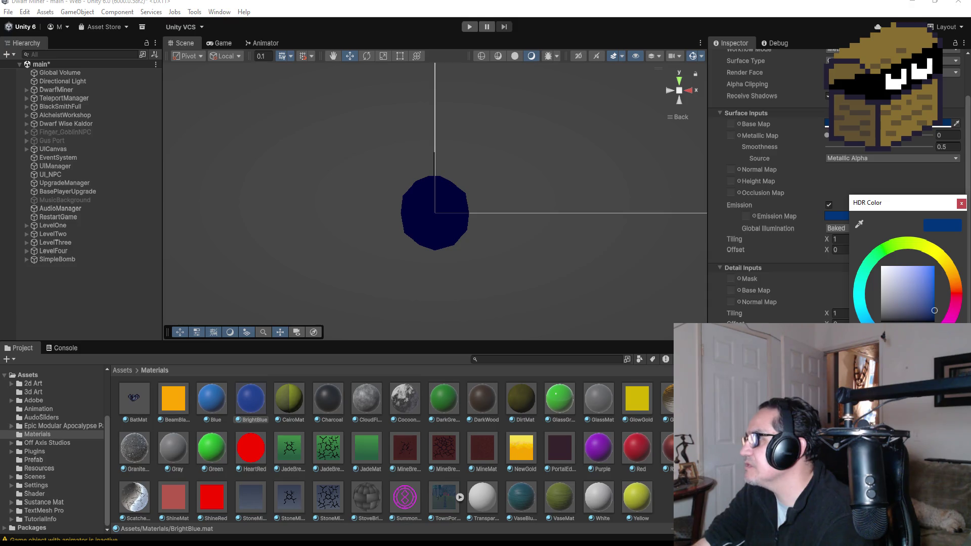
key(Escape)
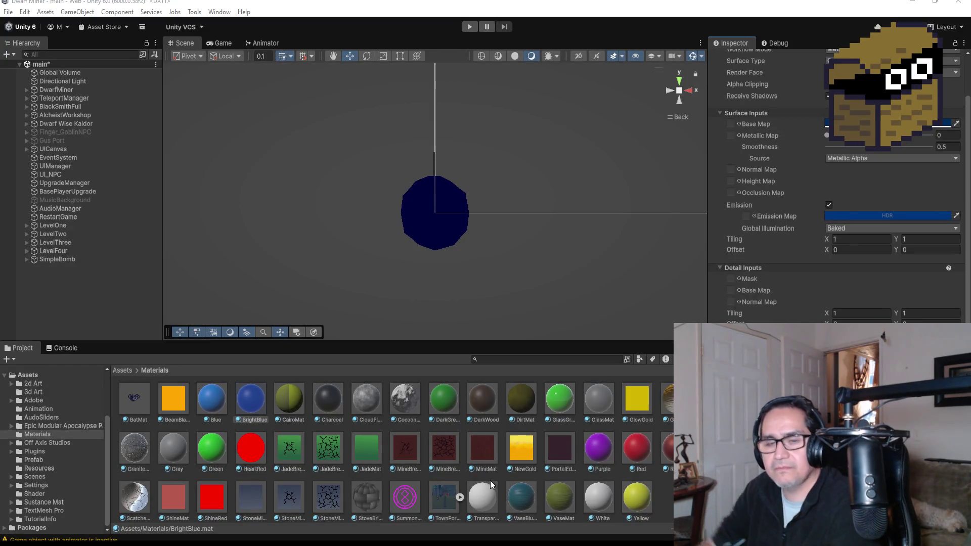
click(80, 259)
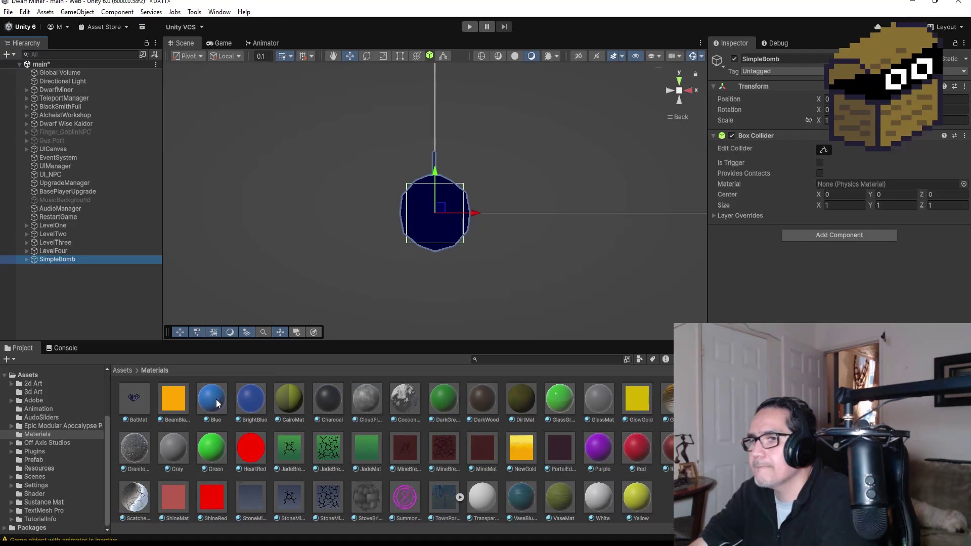
Step: Darken BrightBlue's emission colour so the bomb turns navy, then reselect SimpleBomb
mouse_move(250, 402)
mouse_down()
mouse_move(311, 371)
mouse_move(441, 229)
mouse_up()
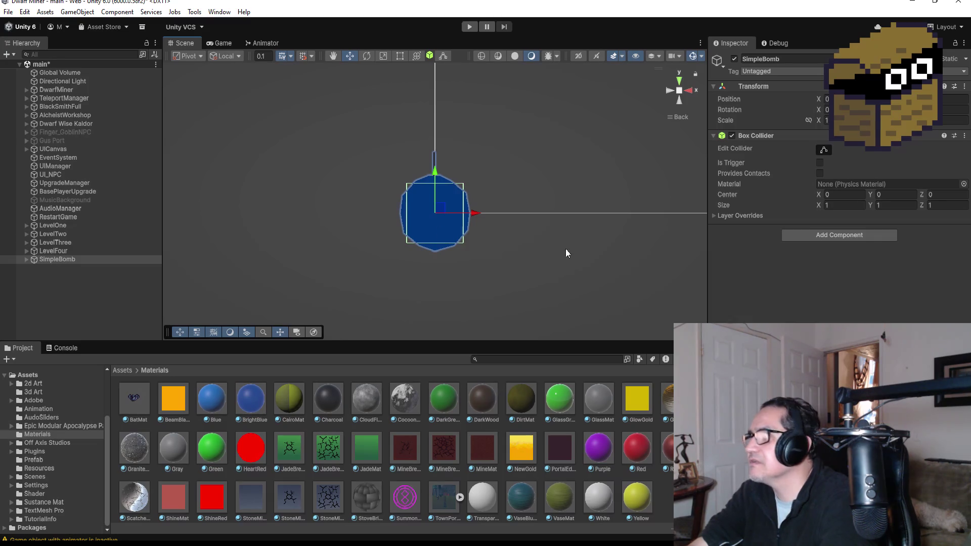
click(256, 407)
click(926, 263)
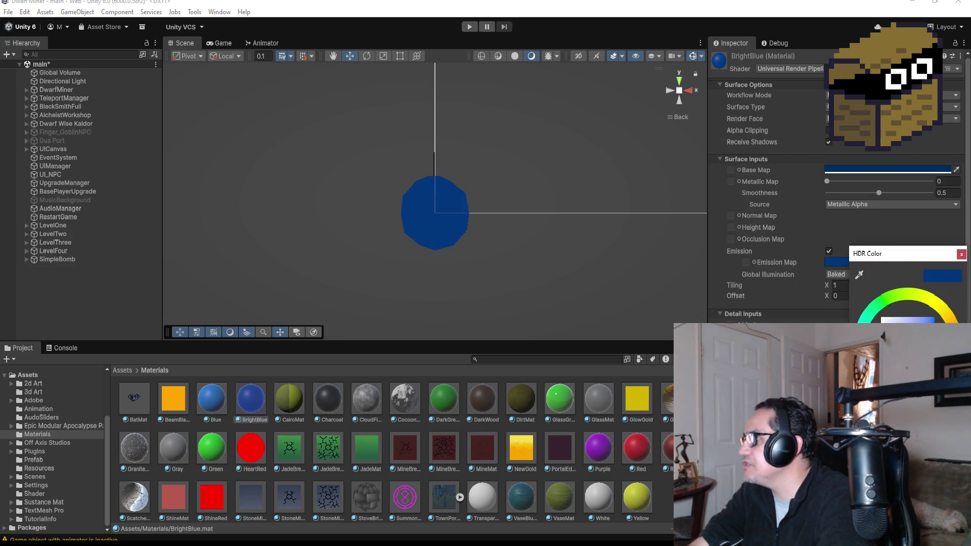
click(934, 223)
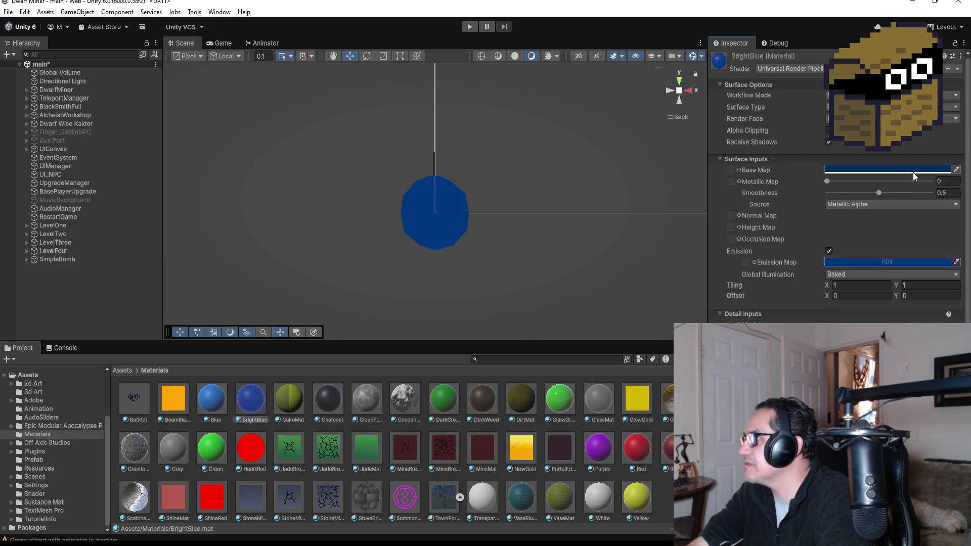
click(907, 261)
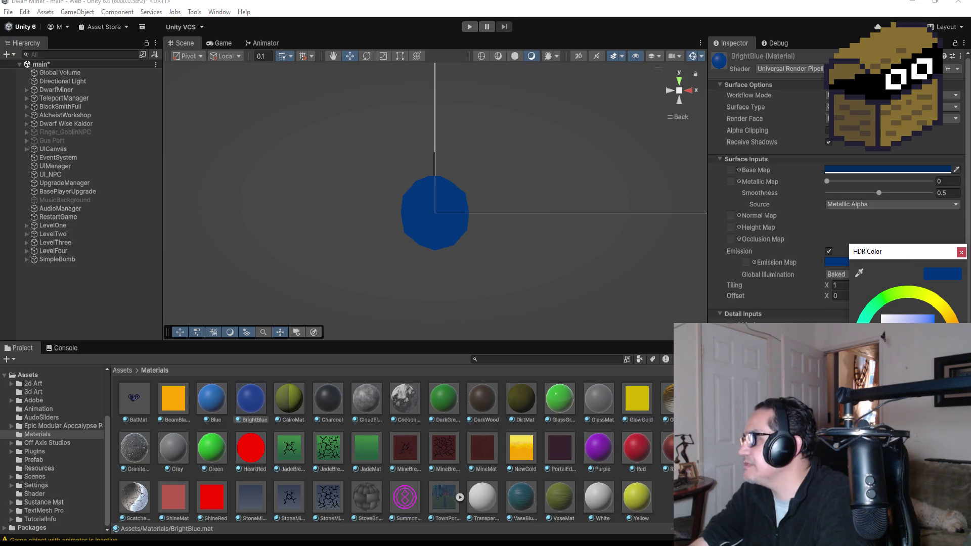
drag(911, 334, 911, 349)
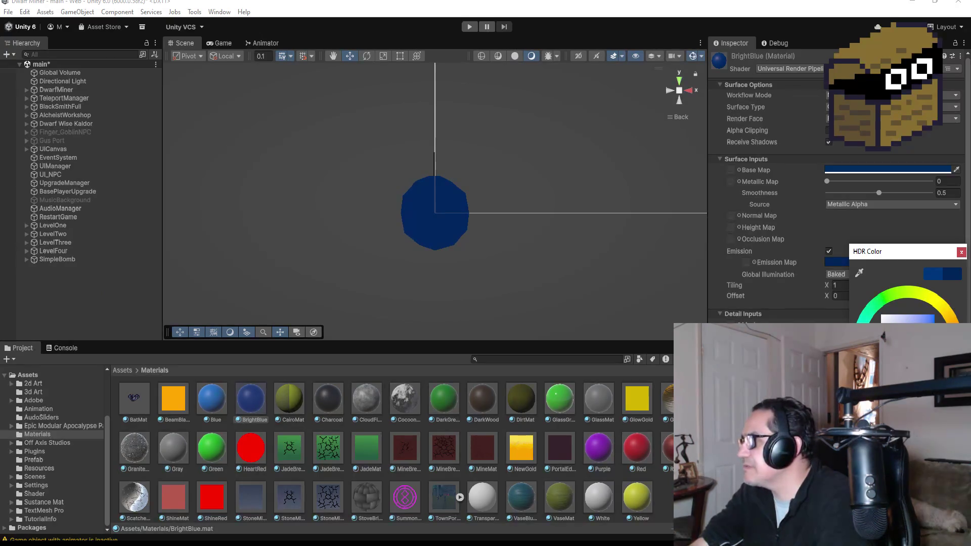
click(93, 278)
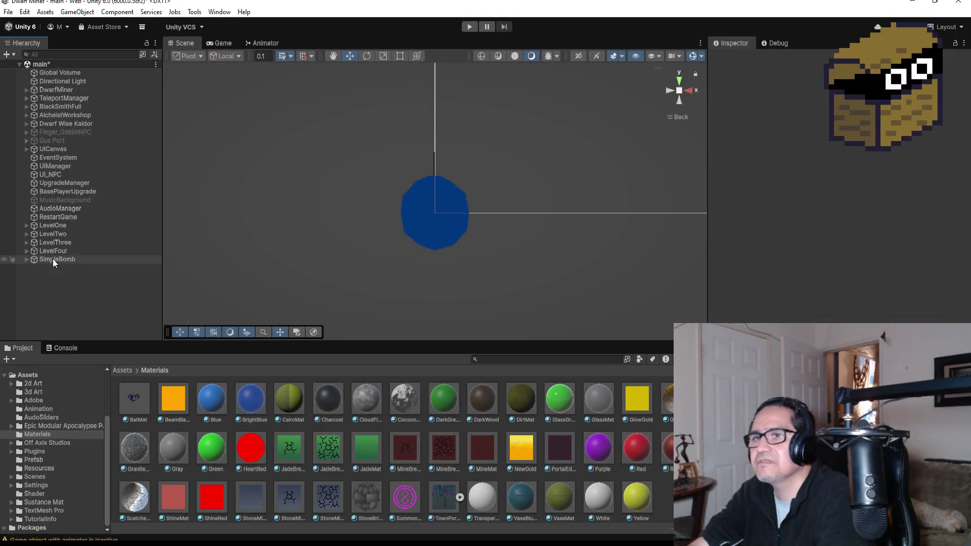
click(52, 259)
drag(574, 158, 587, 202)
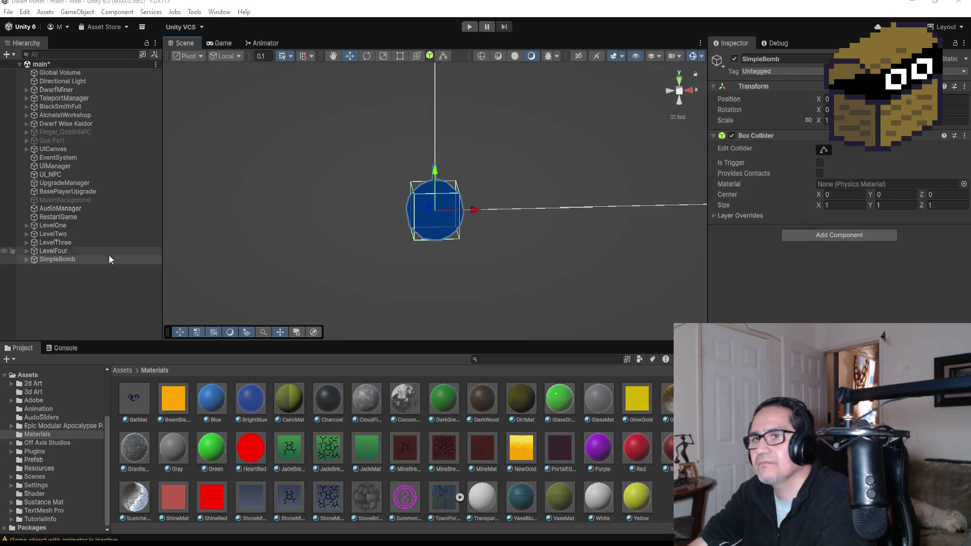
Step: Create and attach a new script named BombPickUp to SimpleBomb, then reselect it
click(683, 86)
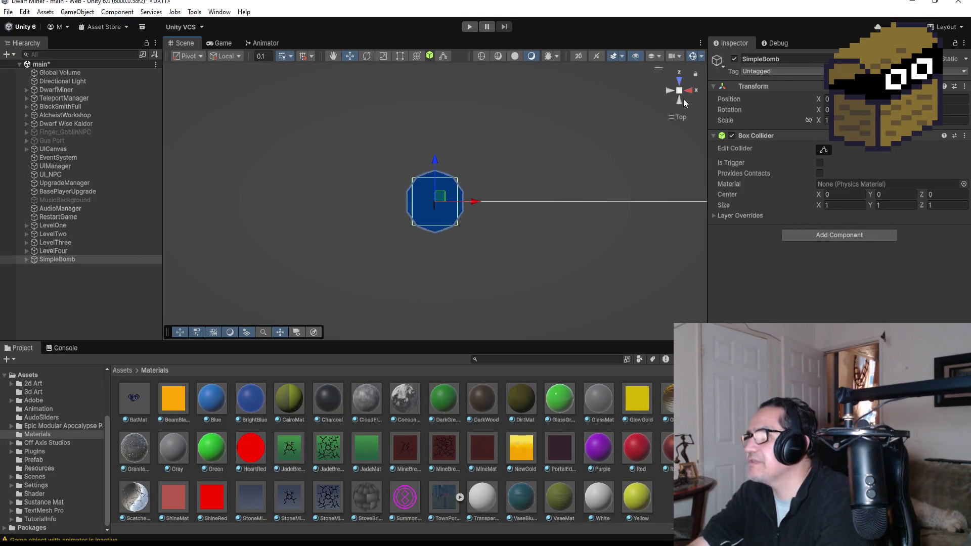
click(824, 236)
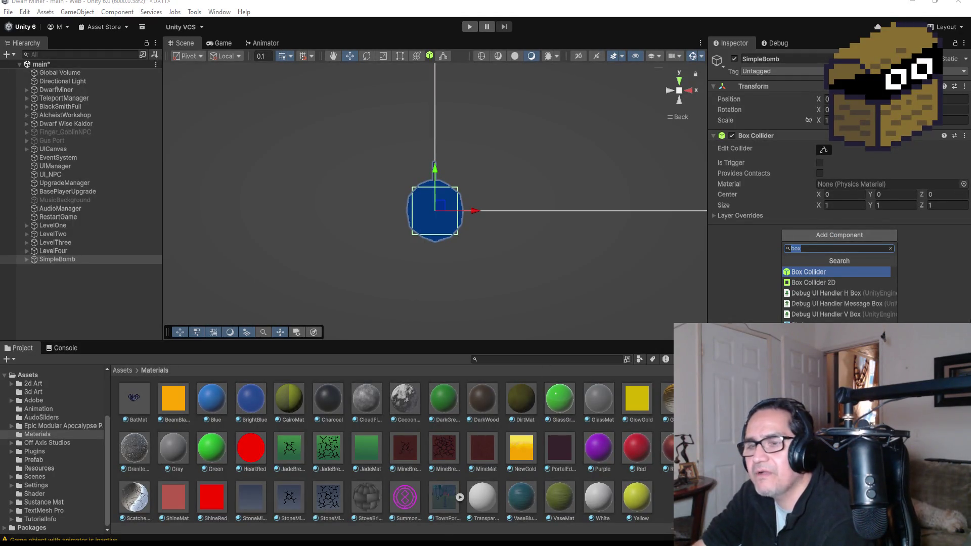
text(Bo)
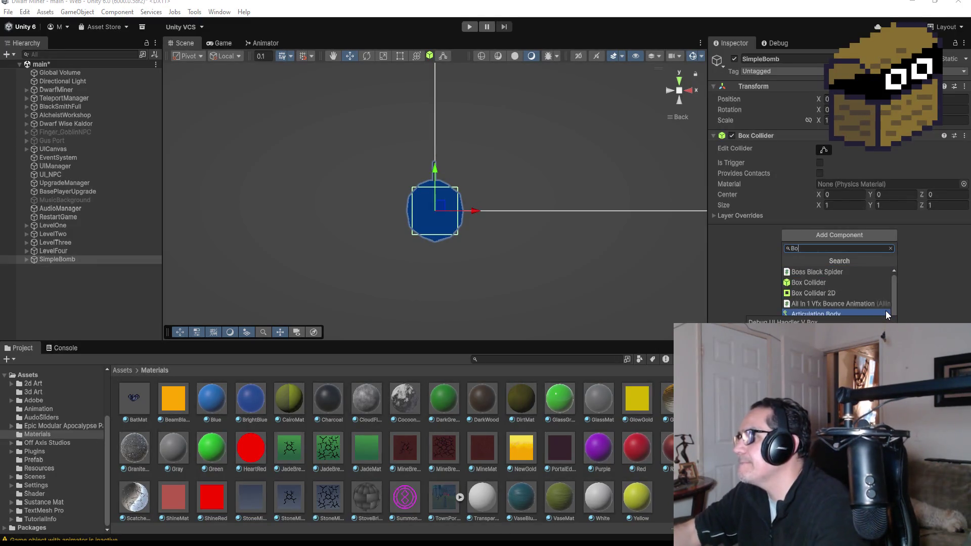
text(mbPicku)
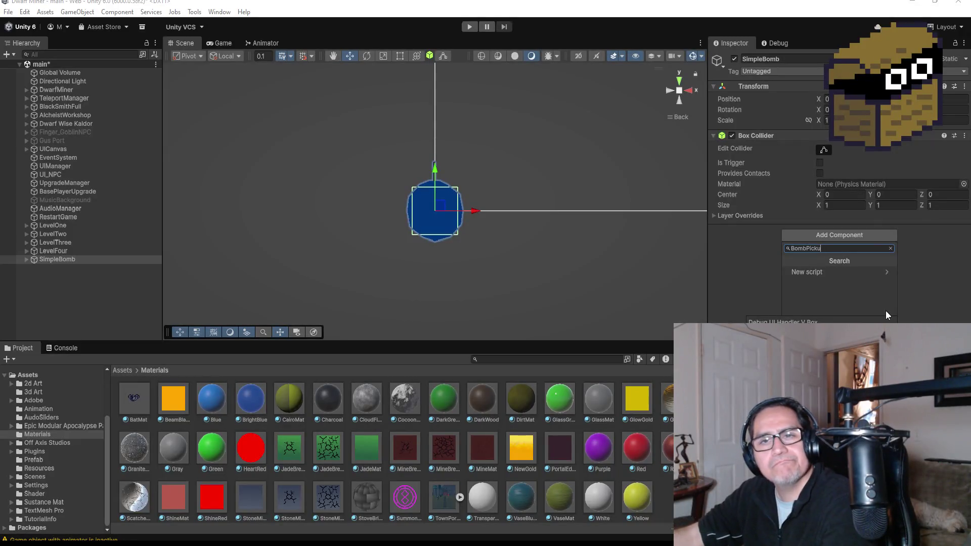
key(BackSpace)
text(Up)
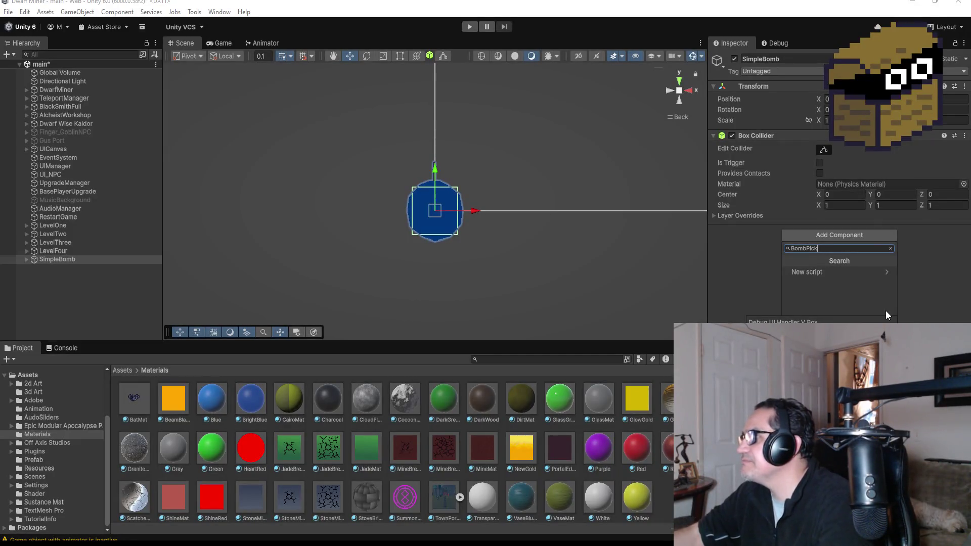
click(830, 273)
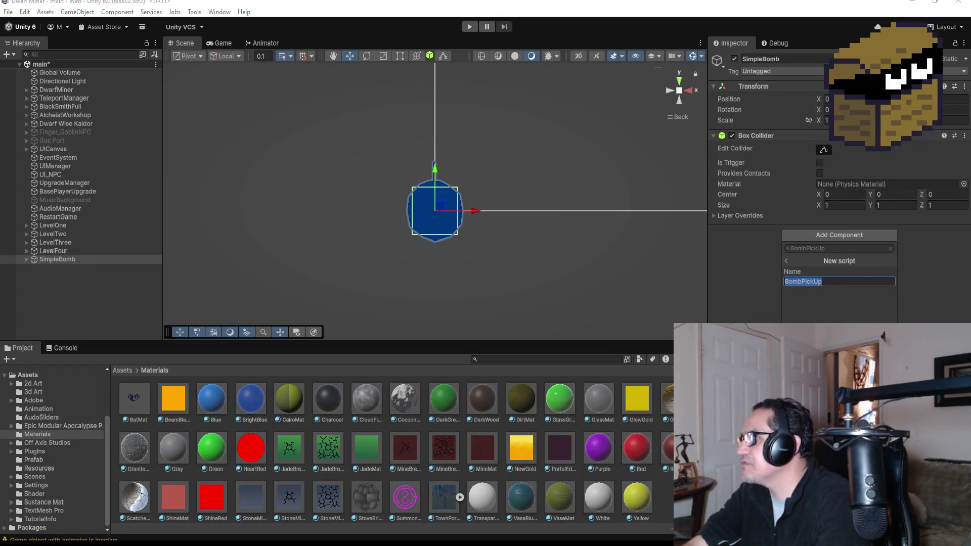
click(733, 287)
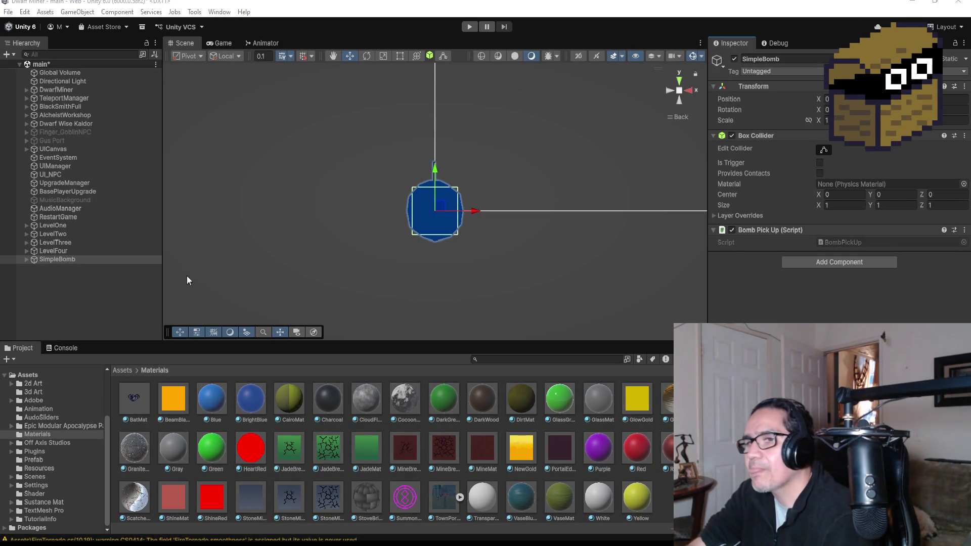
click(123, 284)
click(73, 261)
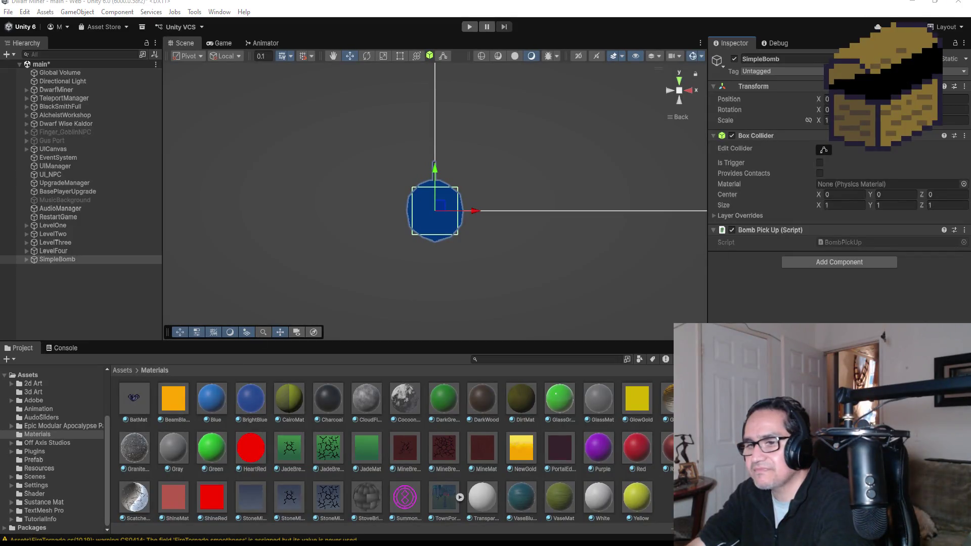
Step: Go to My Documents > Unity > Dwarf Miner and open Dwarf Miner.sln in Visual Studio
key(alt+Tab)
scroll(425, 303, up, 5)
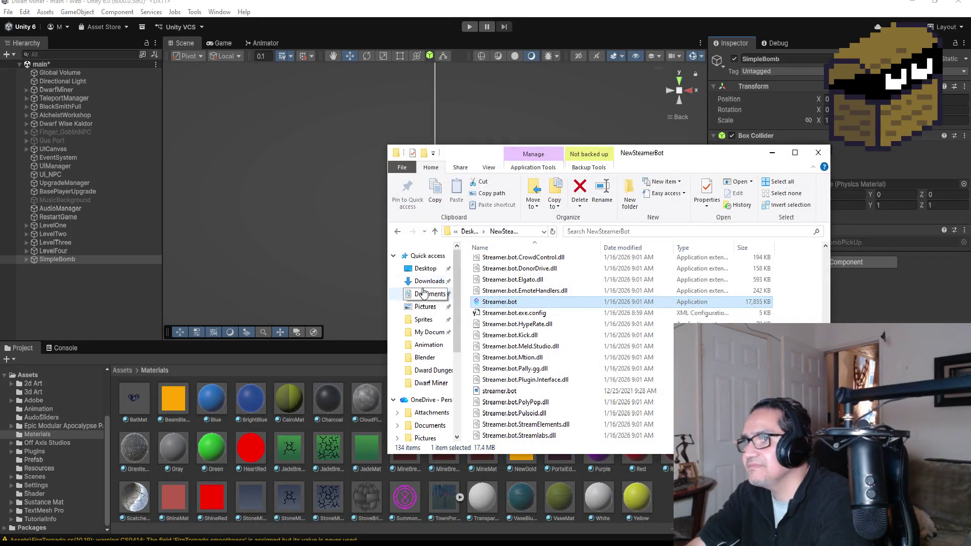
click(429, 332)
scroll(544, 407, down, 5)
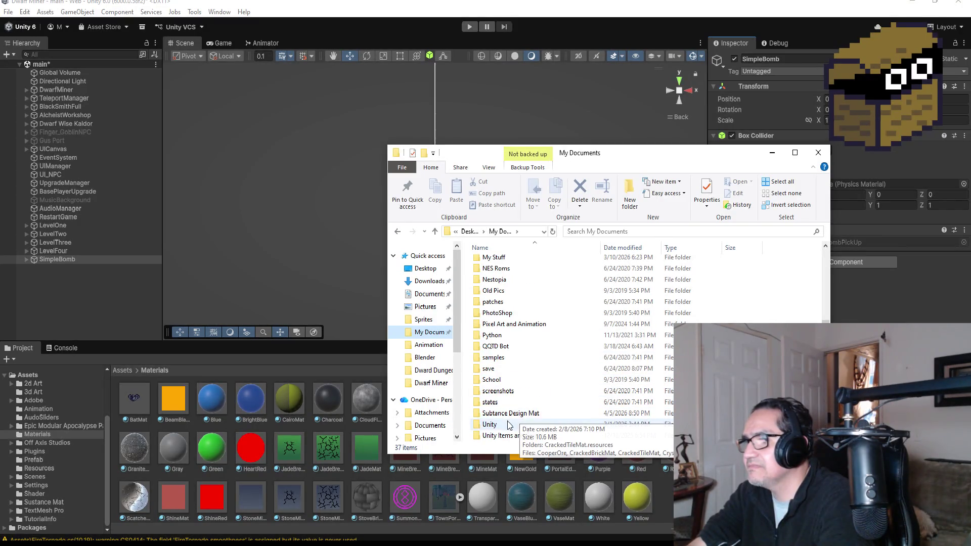
double_click(501, 425)
double_click(514, 266)
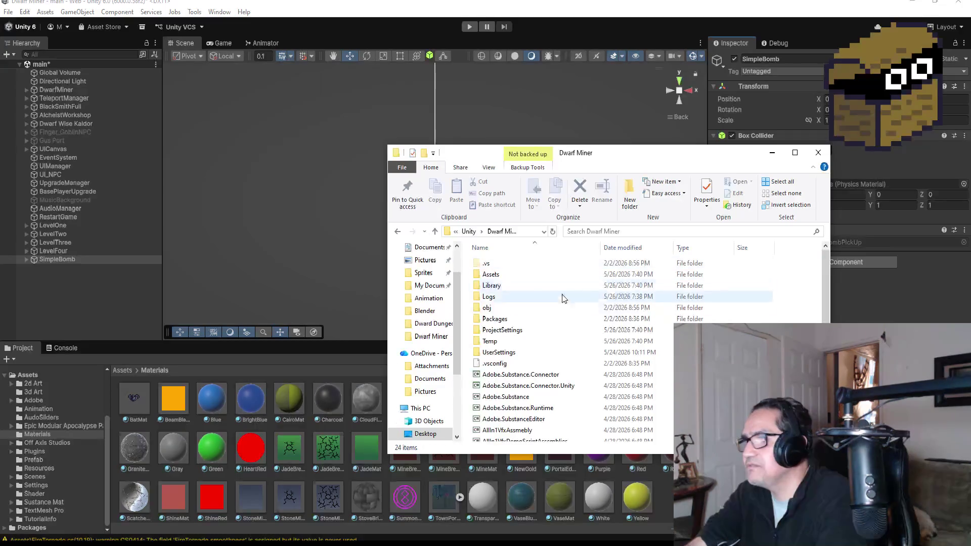
scroll(556, 288, down, 5)
click(517, 438)
double_click(517, 438)
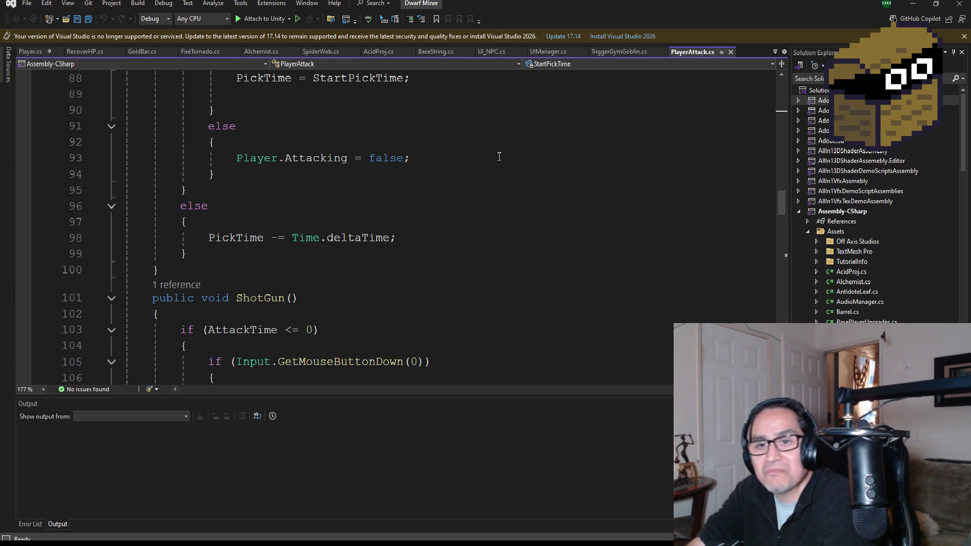
Step: Open BombPickUp.cs, delete the template Start and Update methods and comments, and save all files
scroll(428, 228, down, 5)
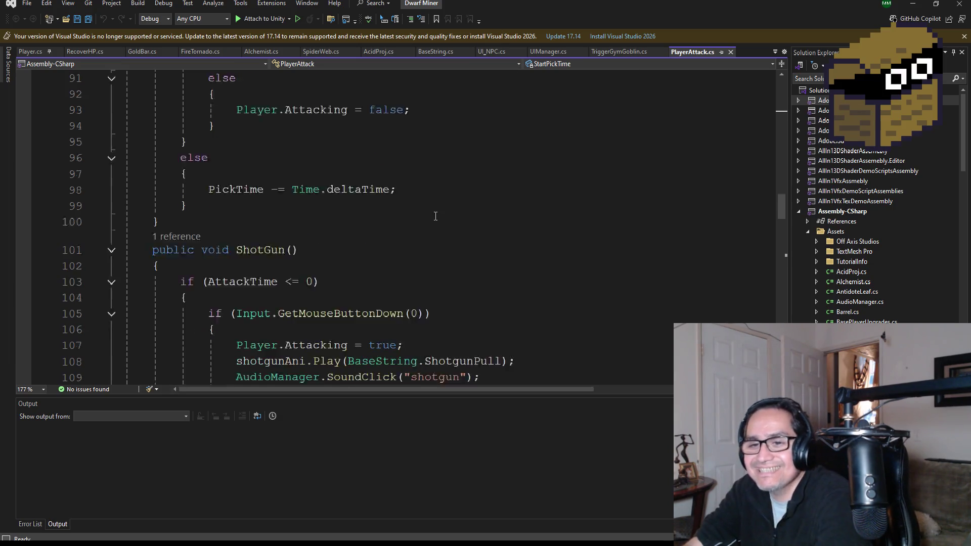
scroll(377, 223, up, 6)
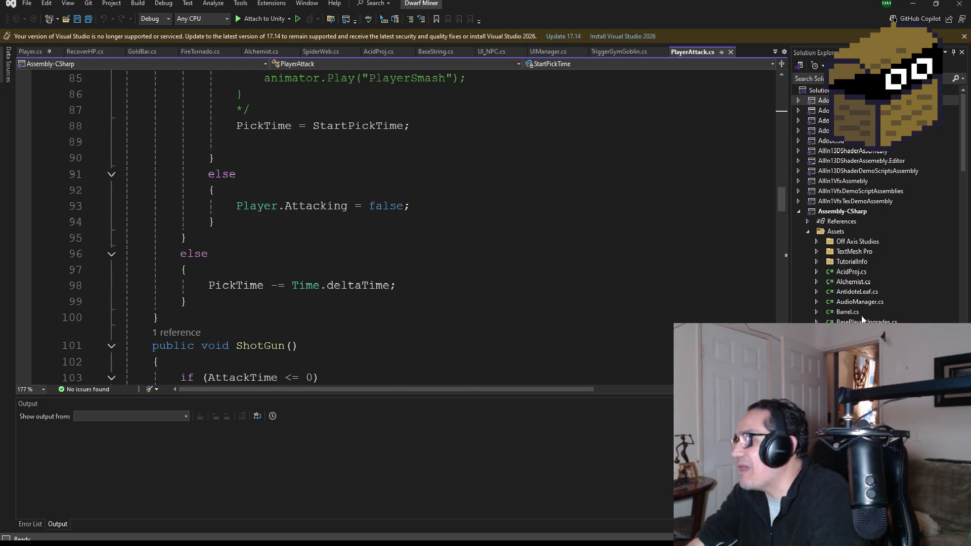
scroll(872, 316, down, 3)
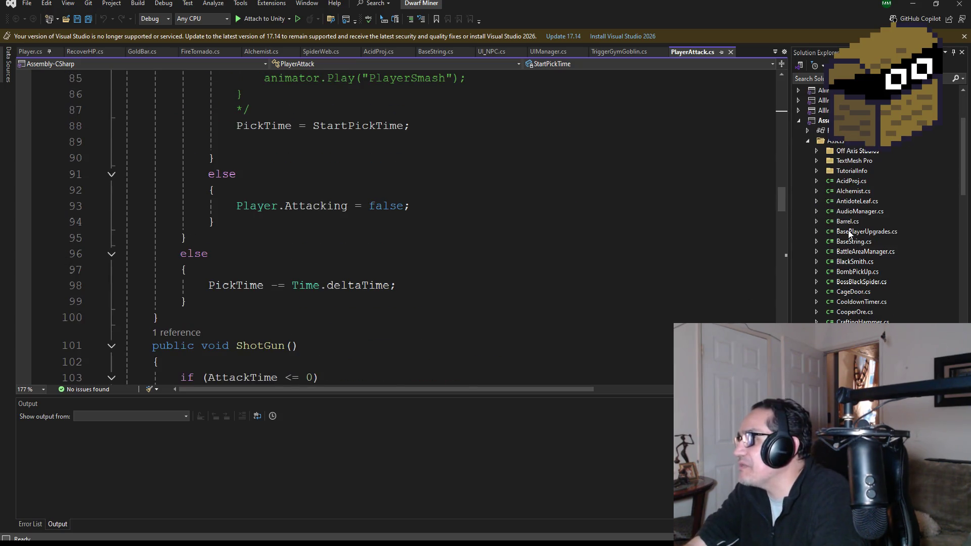
click(864, 273)
mouse_move(190, 340)
mouse_down()
mouse_move(157, 312)
mouse_move(121, 154)
mouse_move(107, 169)
mouse_up()
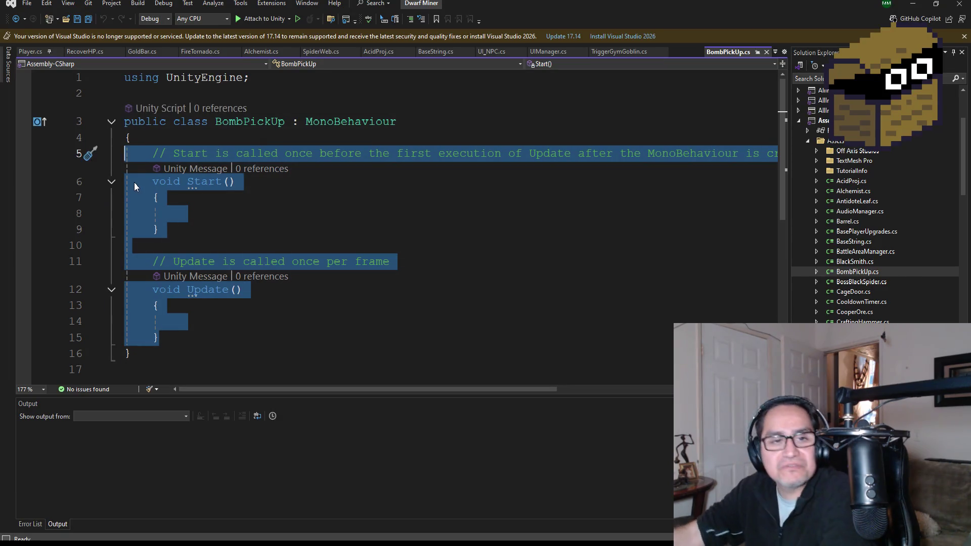
key(Delete)
click(258, 80)
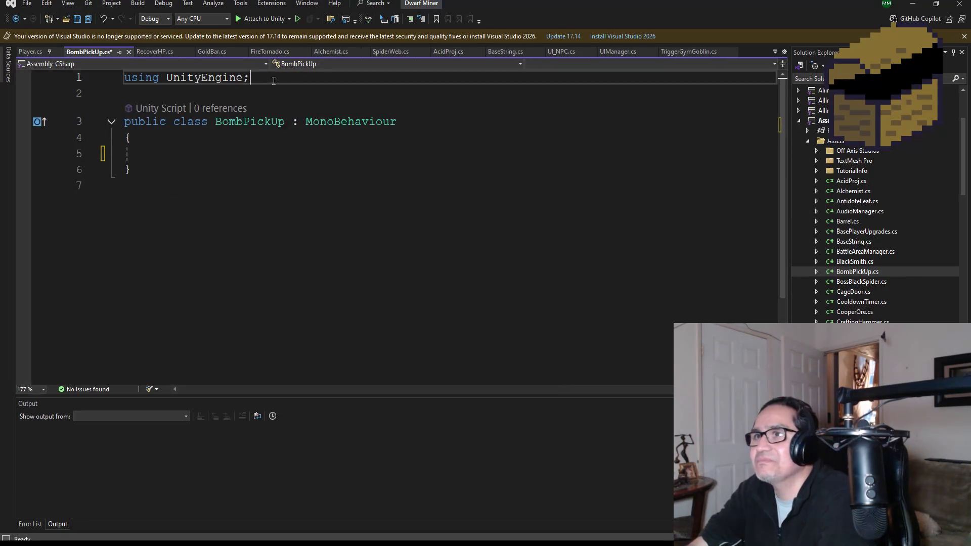
click(86, 23)
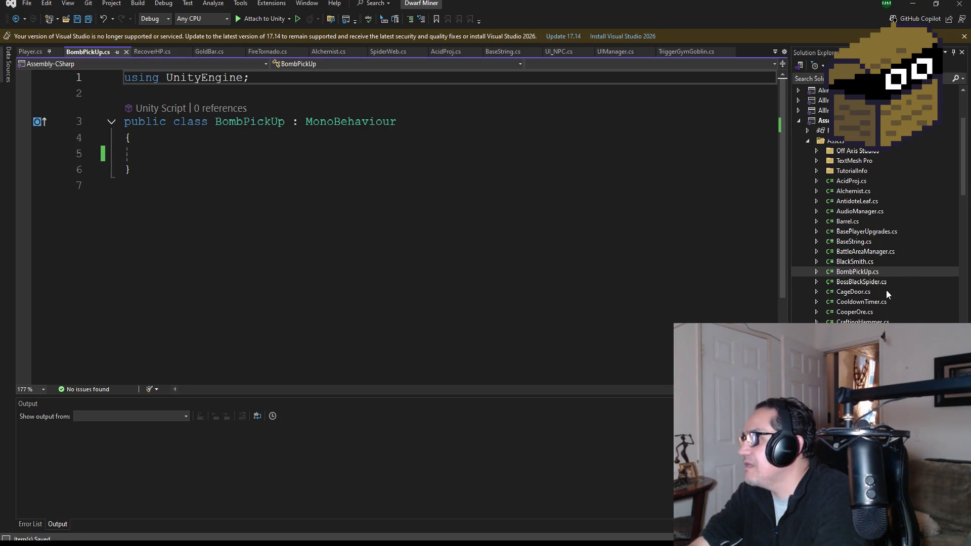
scroll(873, 308, down, 2)
scroll(868, 303, down, 9)
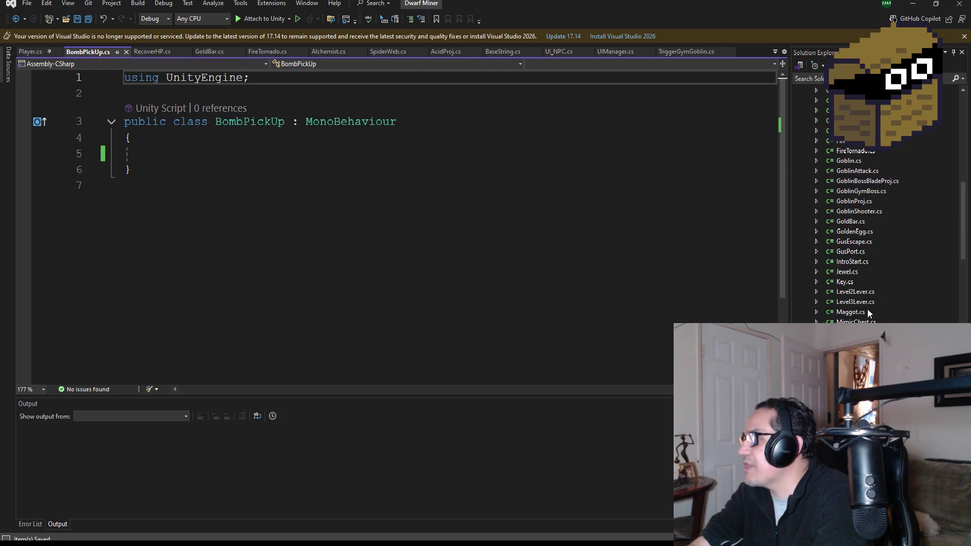
scroll(861, 240, down, 3)
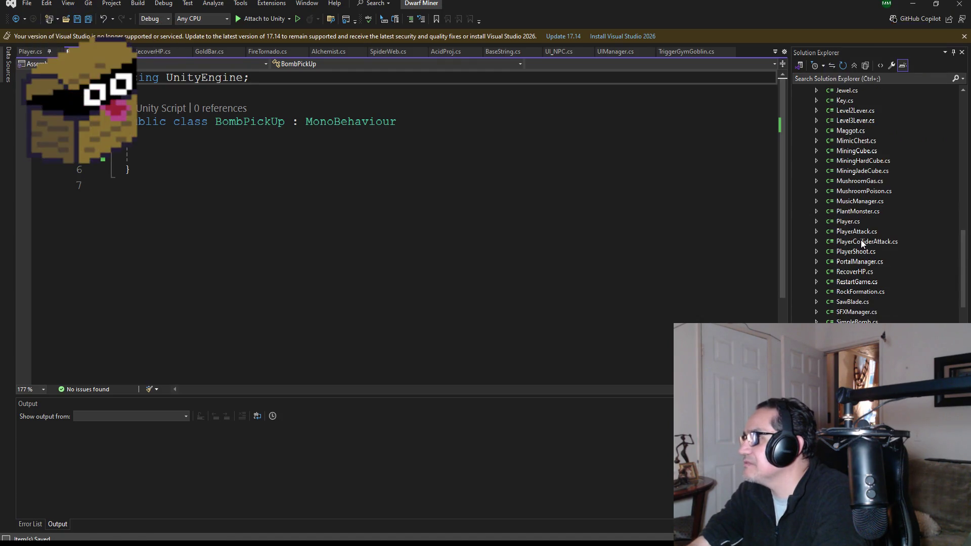
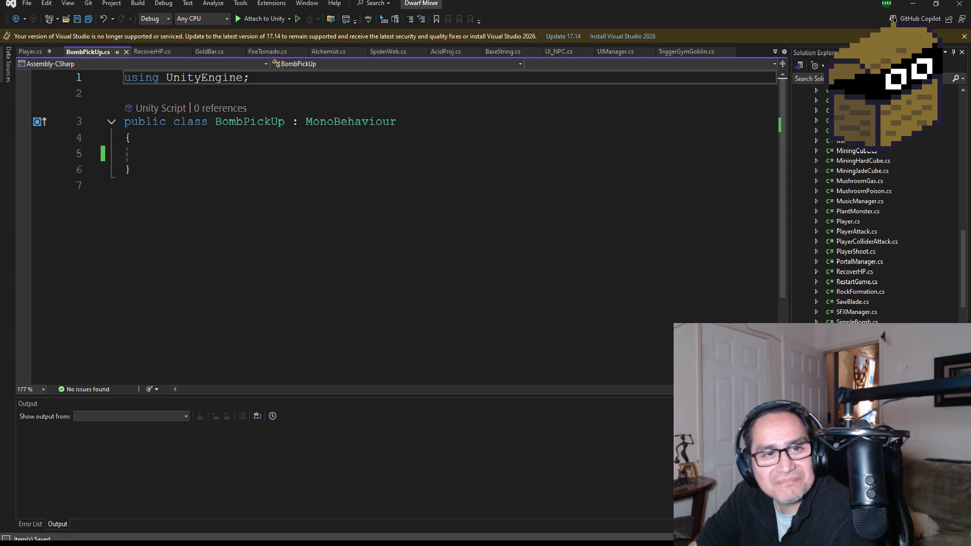
Step: Leave the empty BombPickUp class and open GusEscape.cs for reference
click(188, 155)
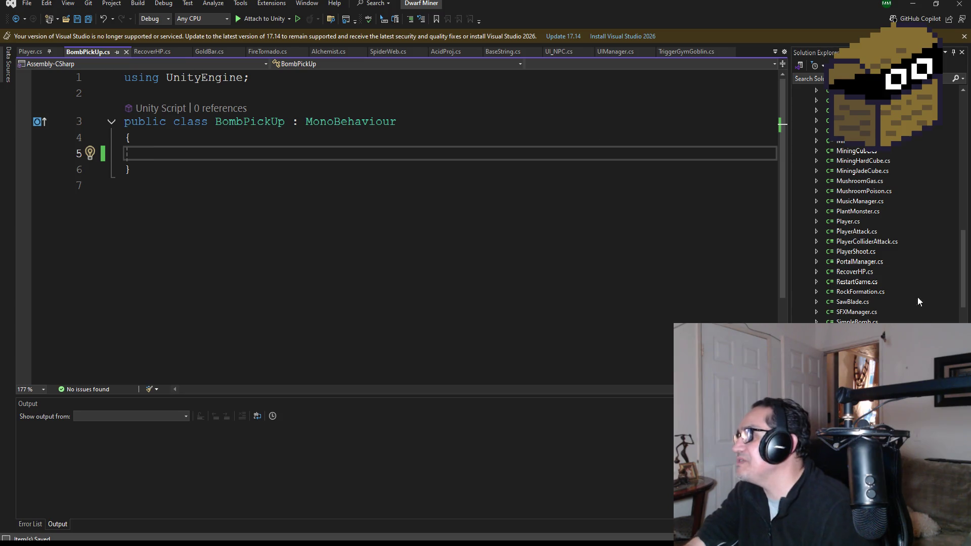
scroll(878, 281, up, 5)
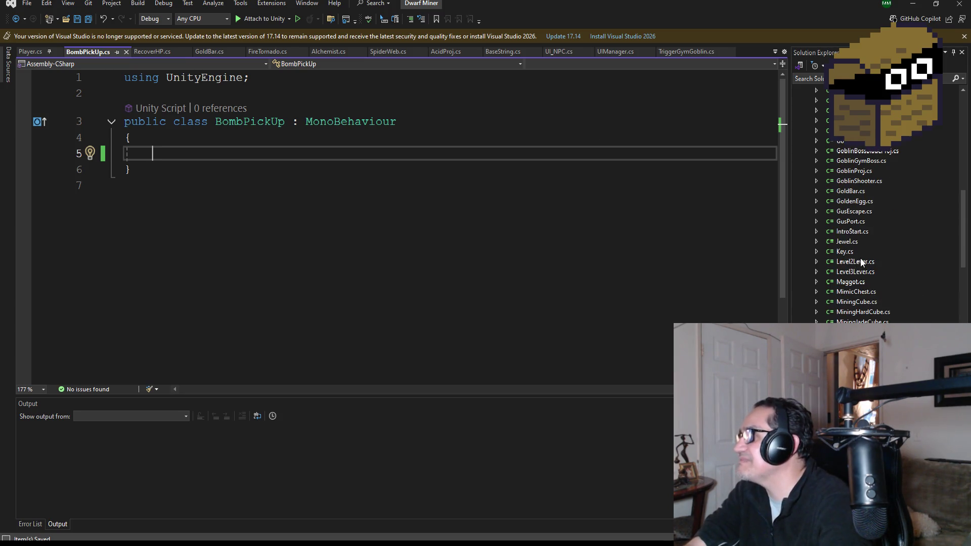
double_click(860, 212)
scroll(918, 284, up, 3)
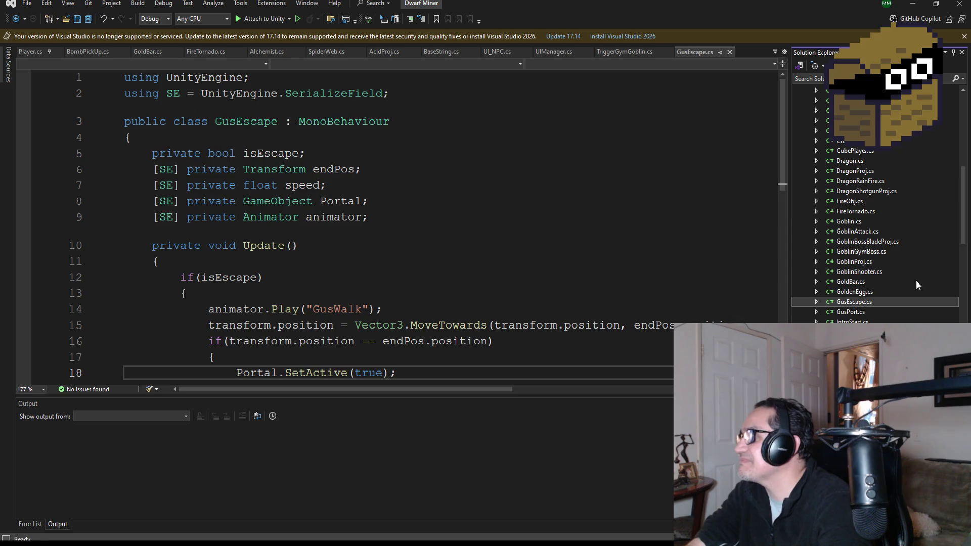
scroll(879, 218, up, 5)
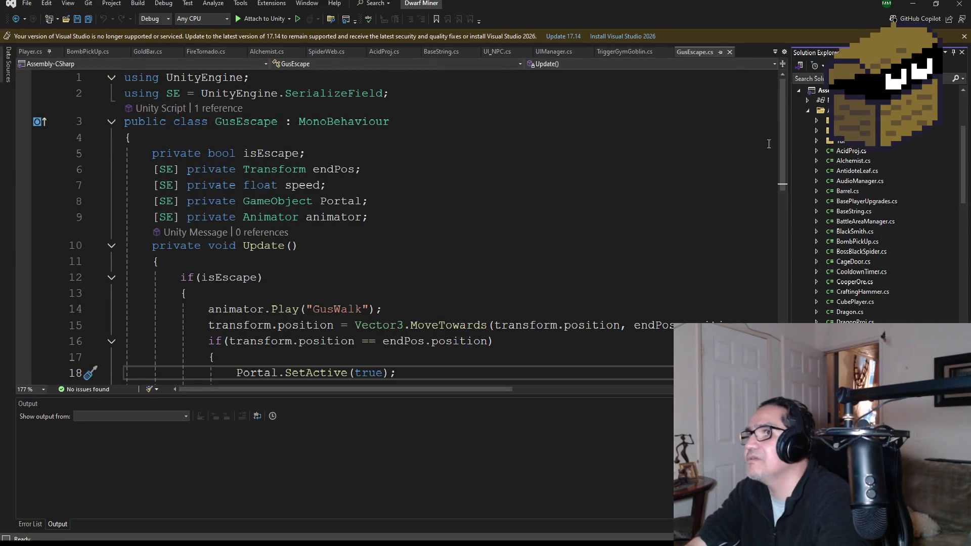
Step: Preview the AntidoteLeaf, CubePlayer, IntroStart and CooperOre scripts
click(853, 174)
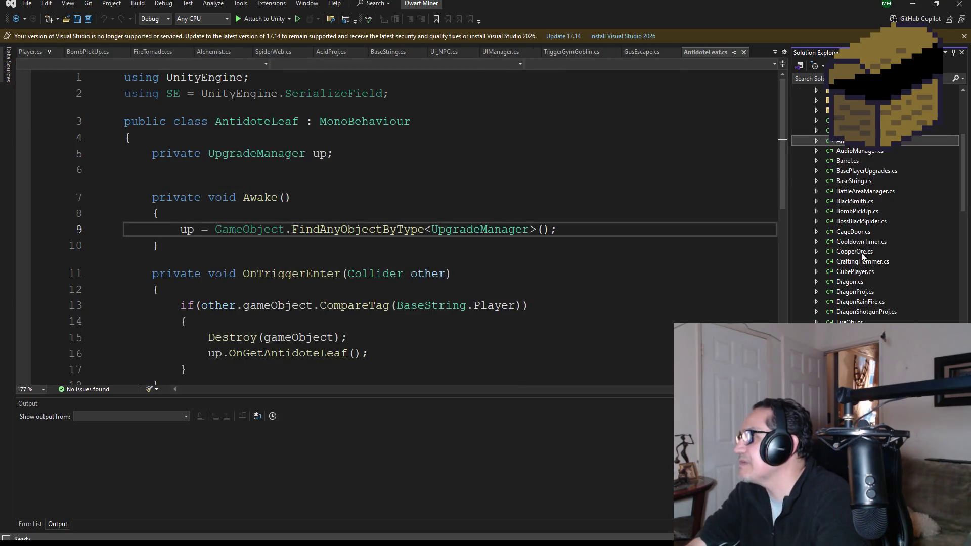
scroll(861, 247, down, 1)
click(855, 272)
scroll(868, 318, down, 5)
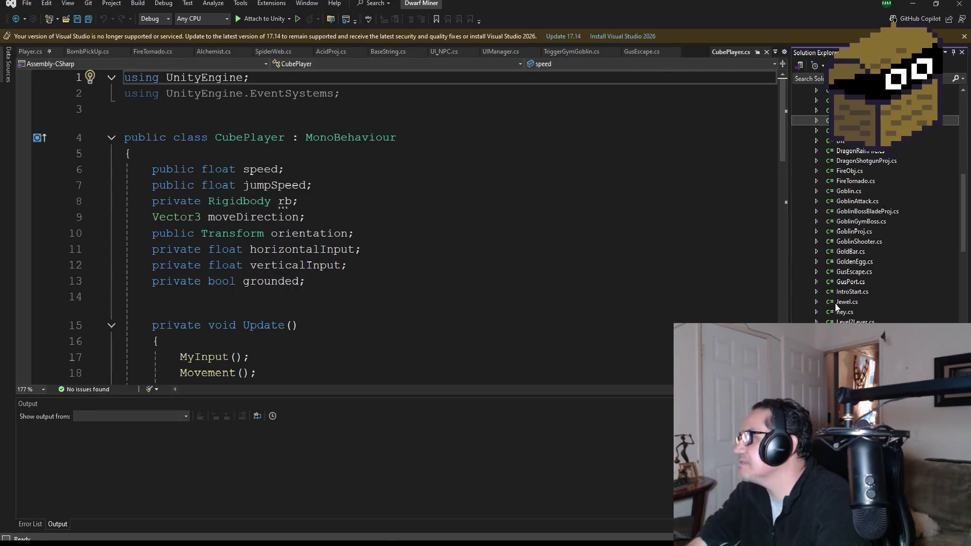
click(852, 293)
scroll(864, 285, up, 10)
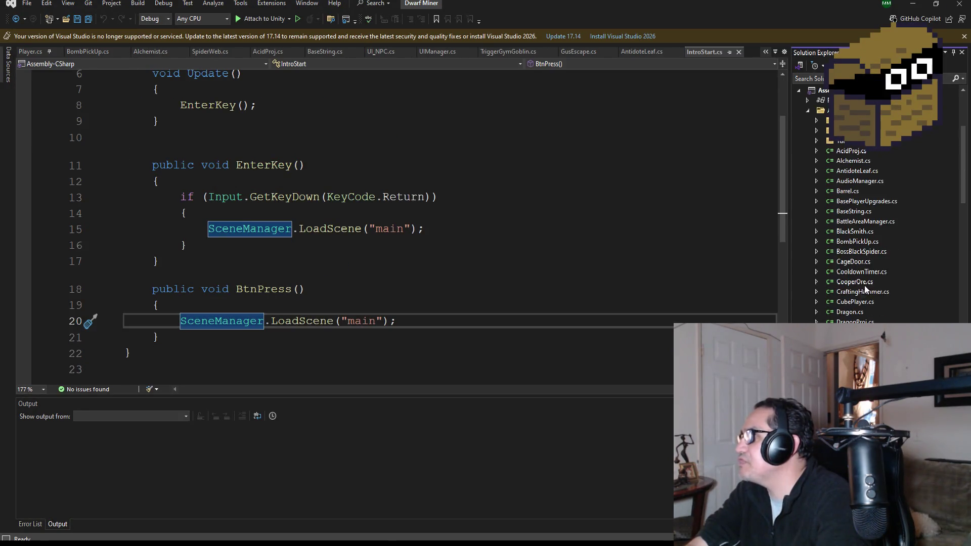
scroll(865, 289, down, 1)
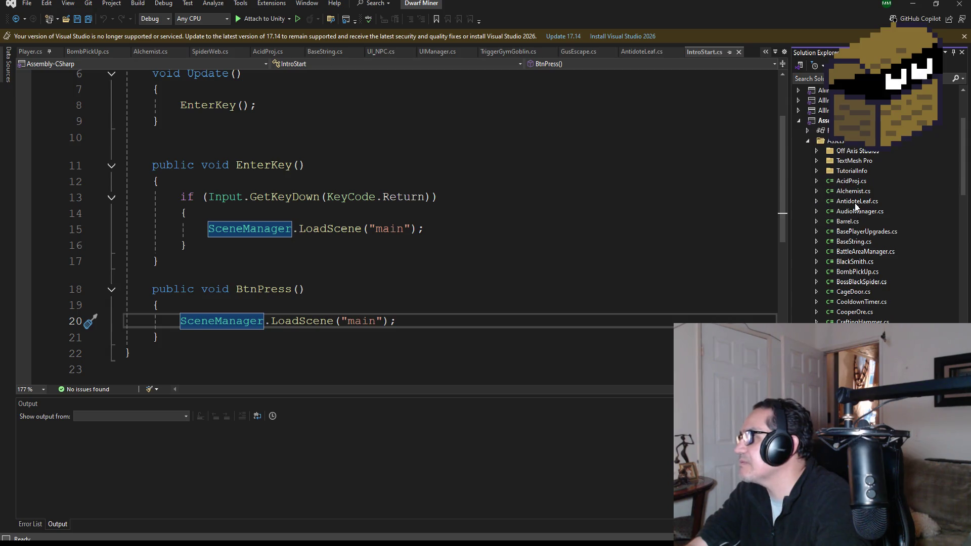
click(855, 312)
scroll(860, 311, down, 4)
scroll(866, 294, down, 2)
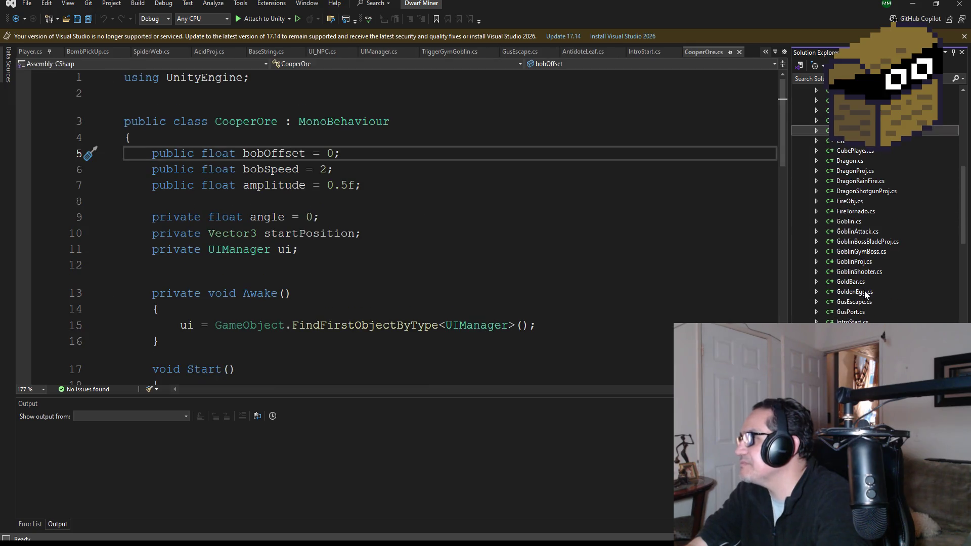
scroll(860, 292, down, 1)
Step: Revisit IntroStart.cs, then open SimpleBomb.cs to see its color, duration, explosion and speed fields
click(852, 291)
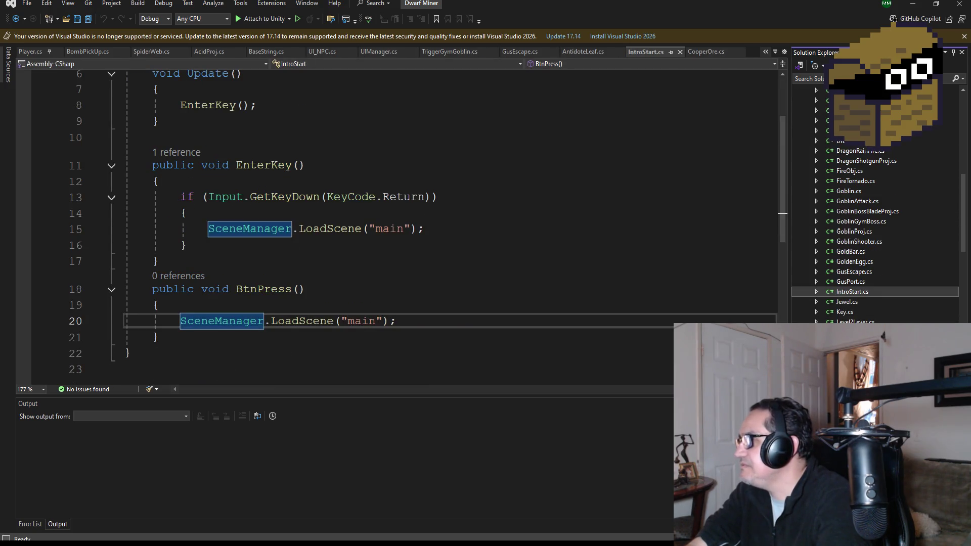
scroll(875, 235, down, 7)
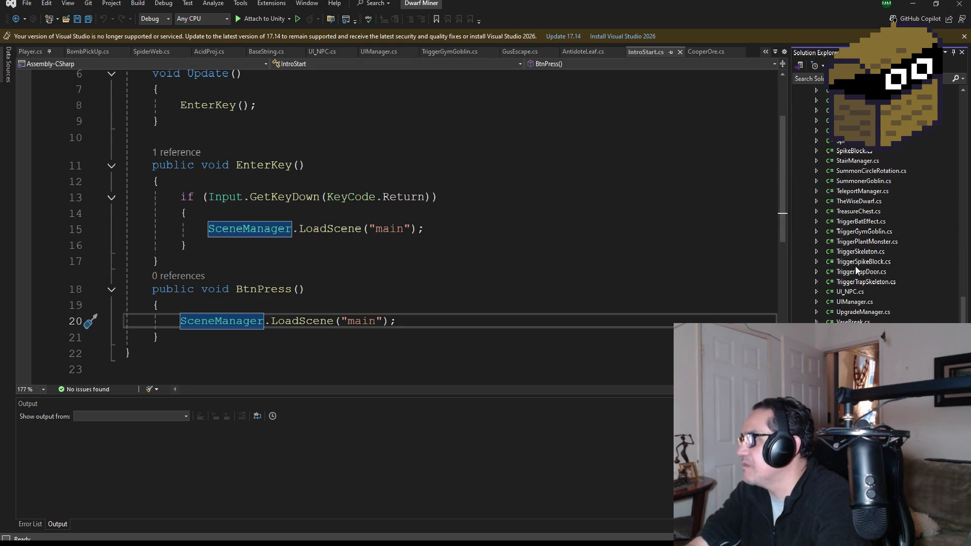
scroll(862, 260, up, 3)
scroll(867, 243, up, 1)
double_click(861, 190)
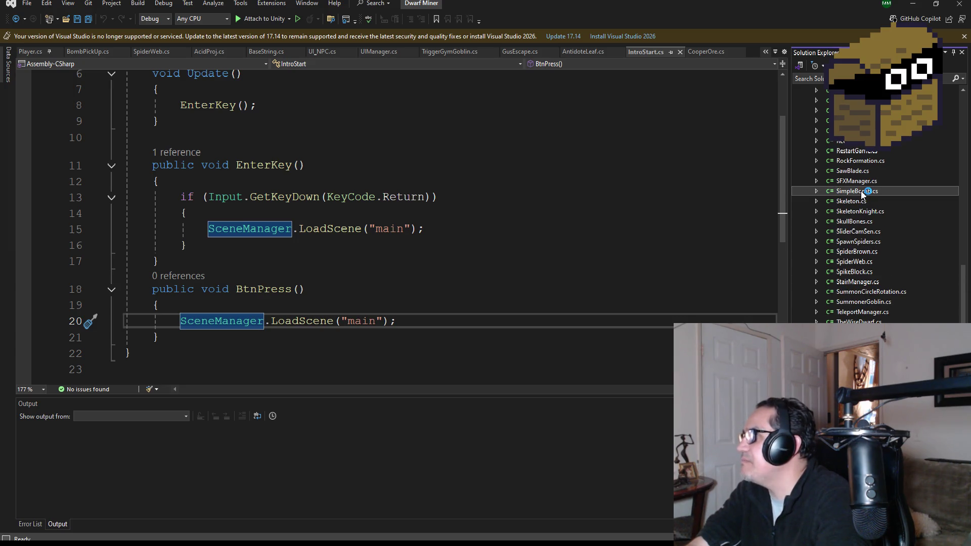
scroll(882, 207, up, 3)
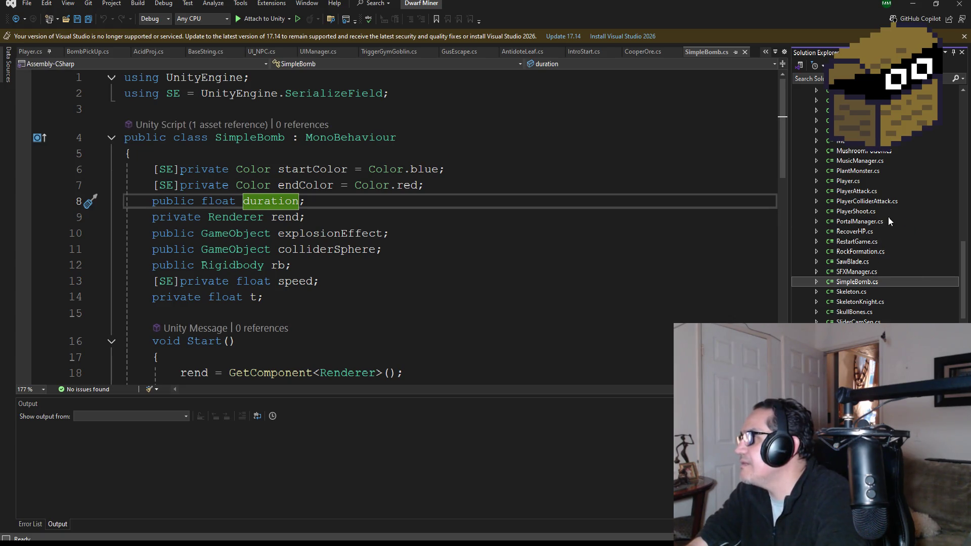
Step: Open RecoverHP.cs, select its 'using SE = UnityEngine.SerializeField;' line, and go back to BombPickUp.cs
double_click(855, 231)
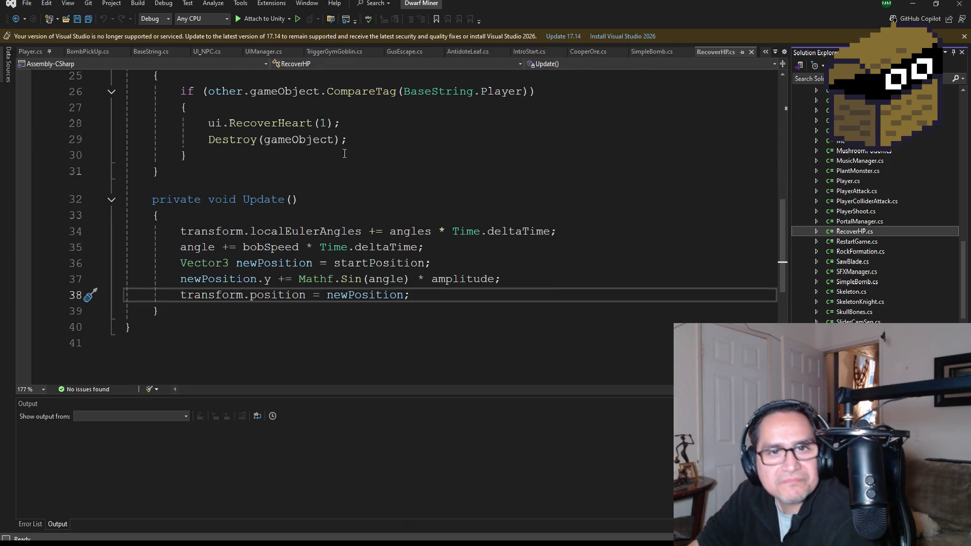
scroll(332, 166, up, 3)
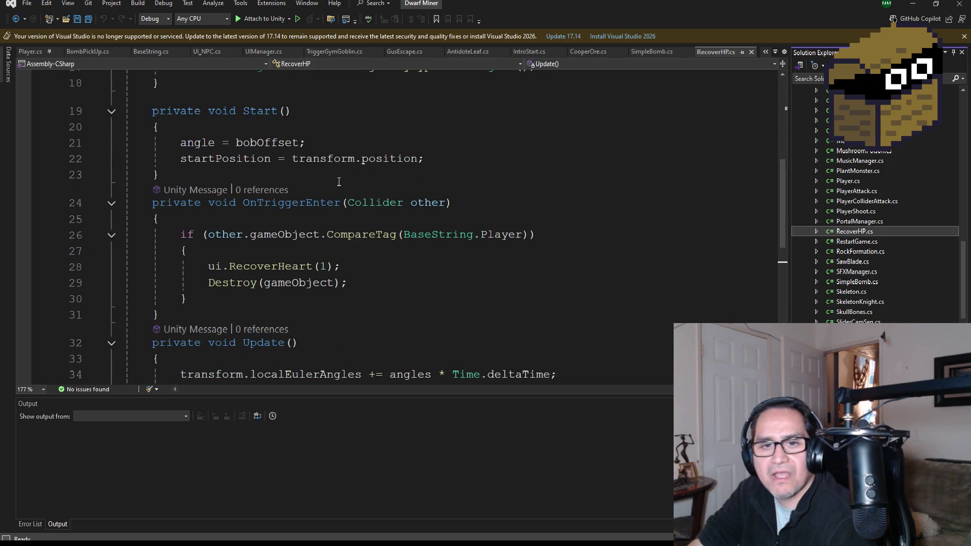
scroll(396, 250, up, 7)
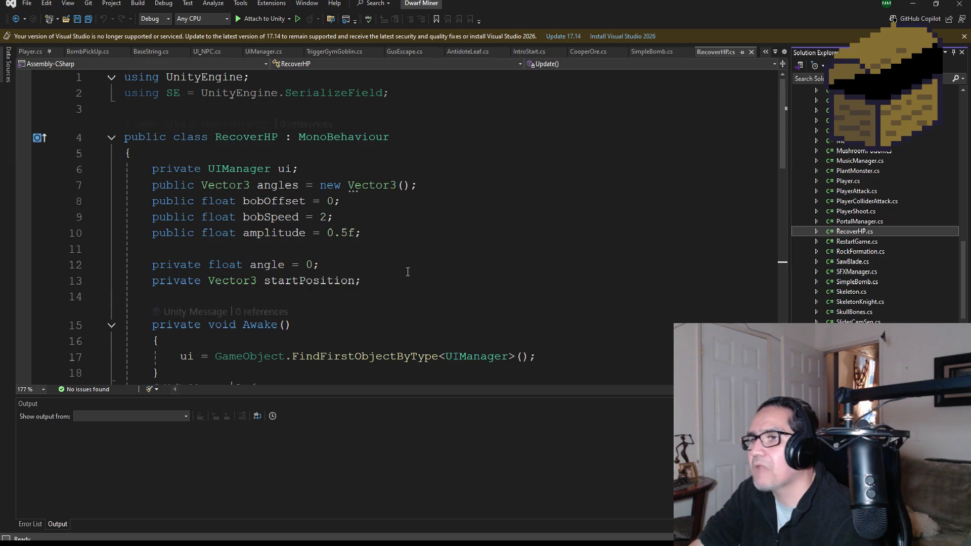
scroll(405, 279, down, 4)
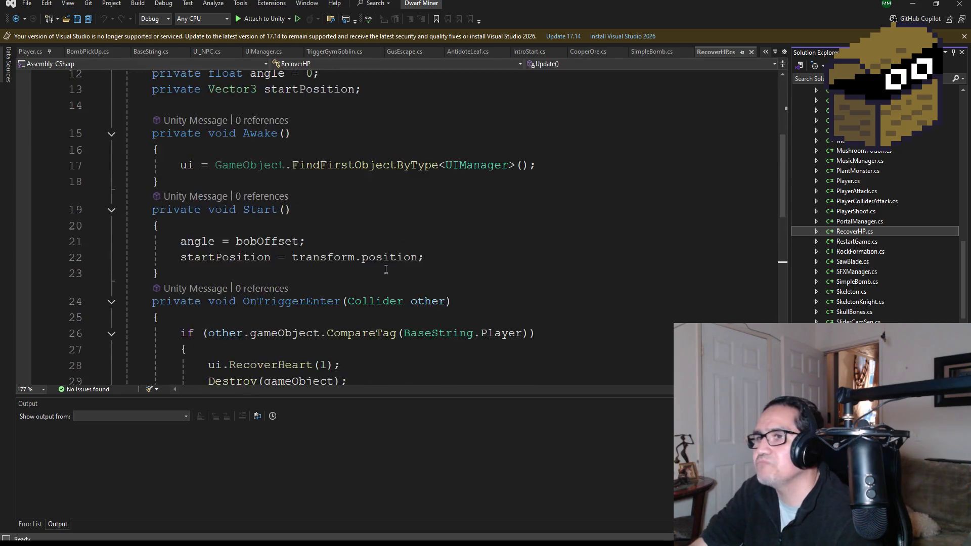
scroll(379, 263, up, 4)
drag(427, 91, 124, 93)
key(ctrl+c)
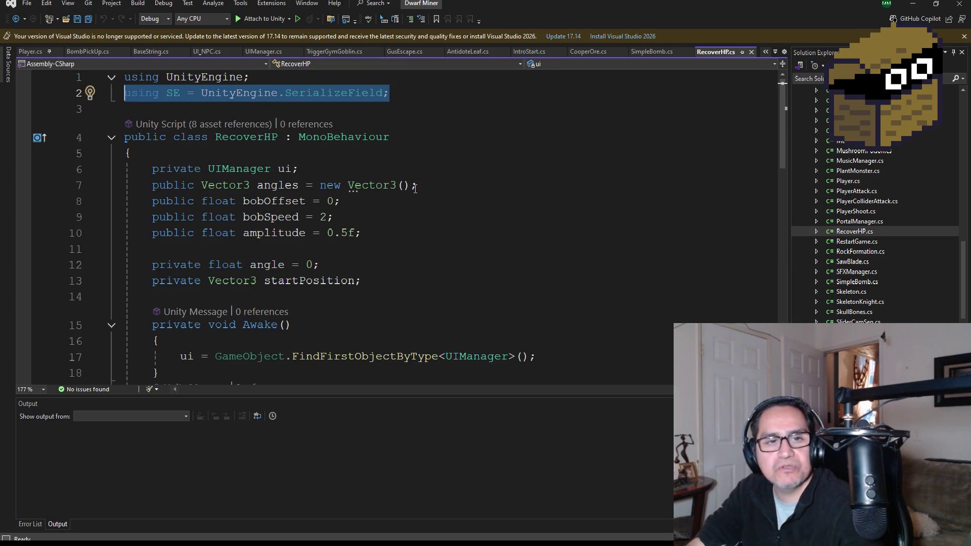
click(87, 51)
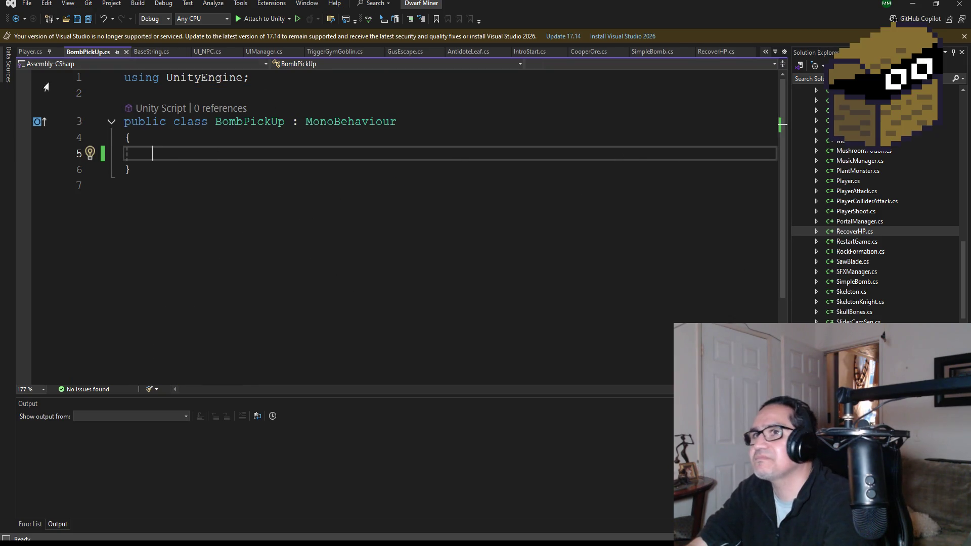
Step: Paste the SE SerializeField alias below the UnityEngine using line in BombPickUp.cs and save
click(271, 84)
key(Return)
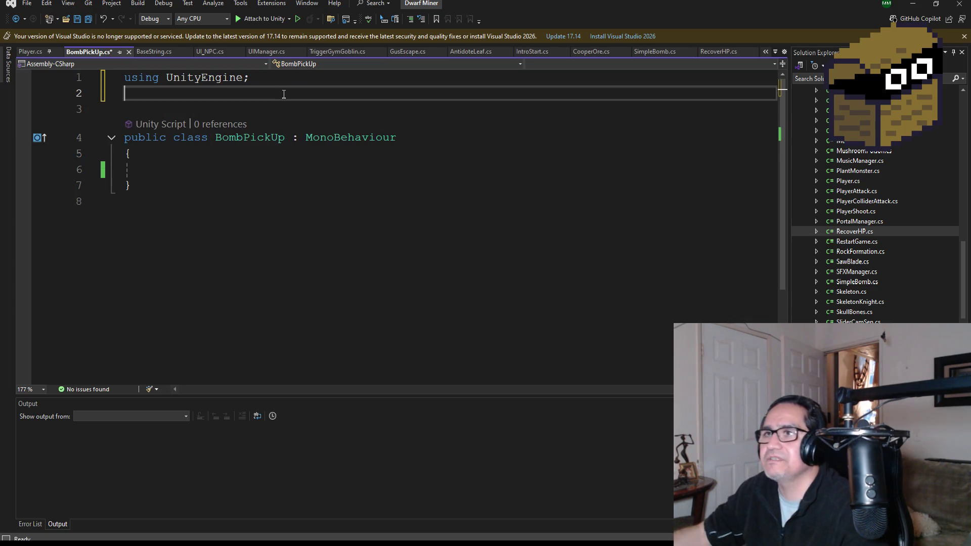
key(ctrl+v)
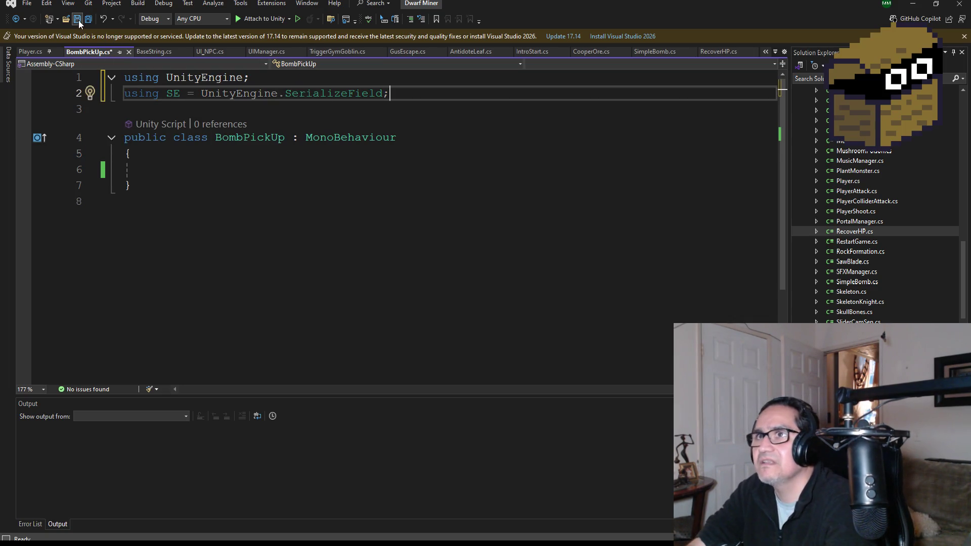
click(78, 20)
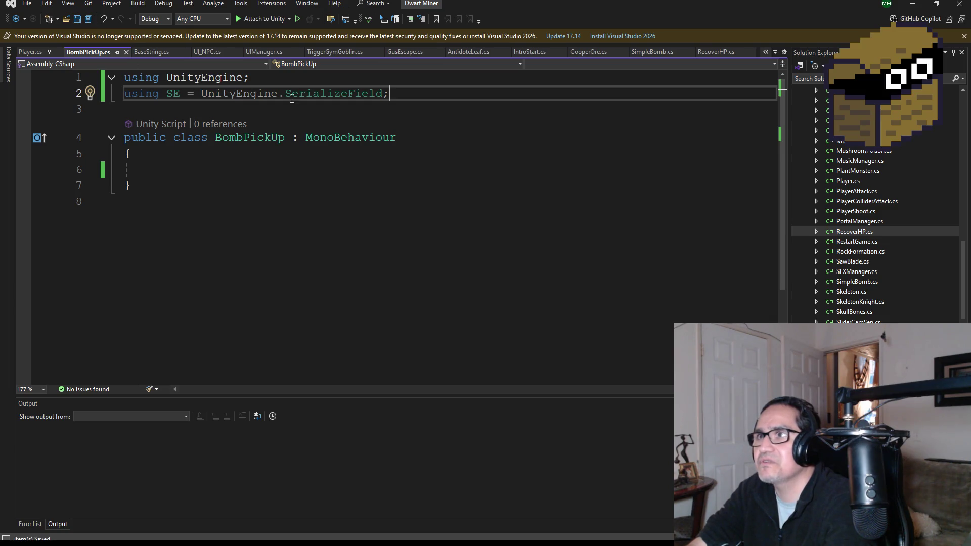
click(163, 171)
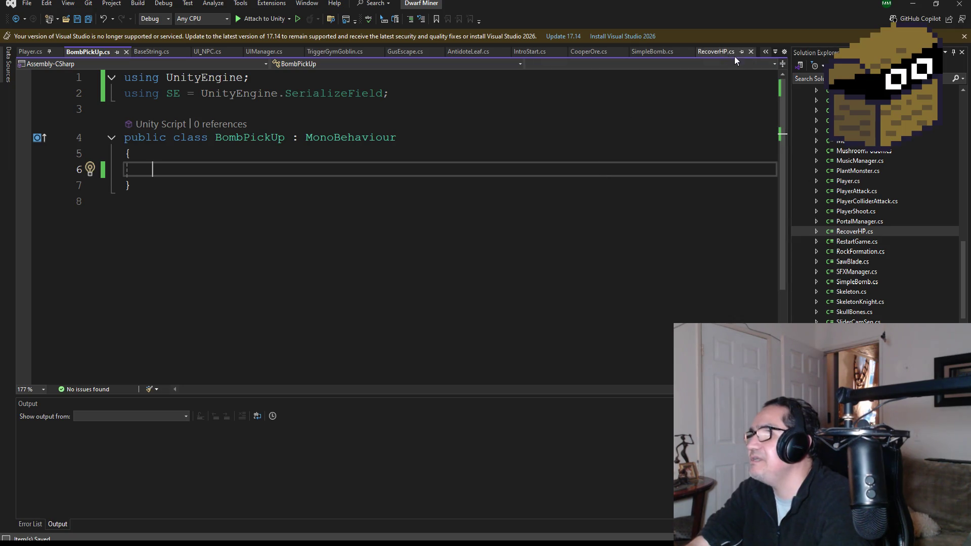
Step: Copy RecoverHP's fields through Update, then place the cursor in BombPickUp's empty class body
click(720, 52)
scroll(350, 248, down, 2)
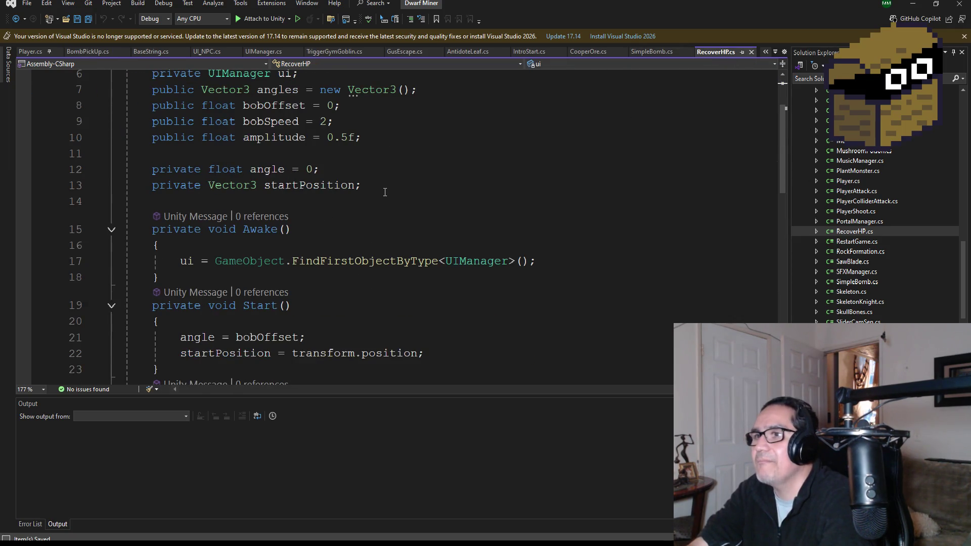
scroll(294, 283, down, 8)
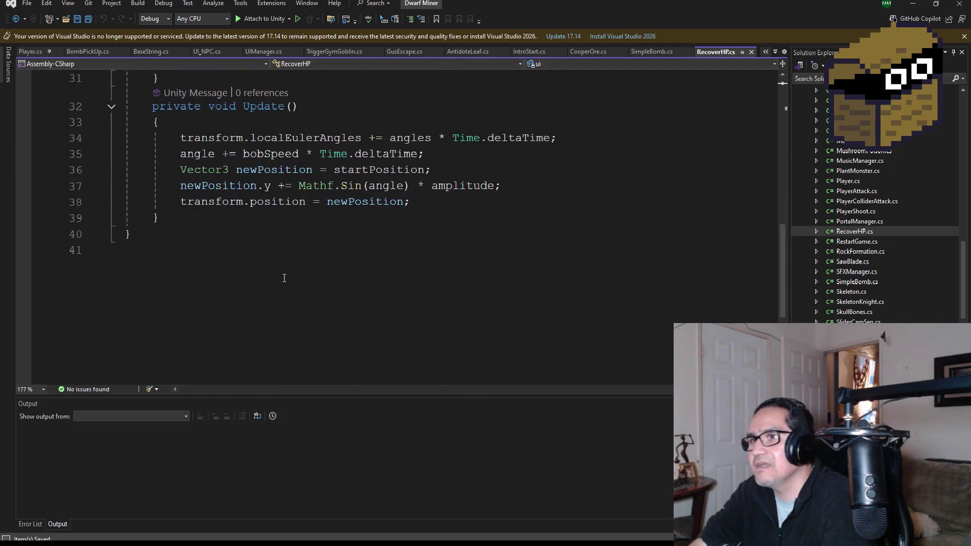
mouse_move(227, 219)
mouse_down()
mouse_move(152, 152)
mouse_move(134, 57)
mouse_move(119, 140)
mouse_up()
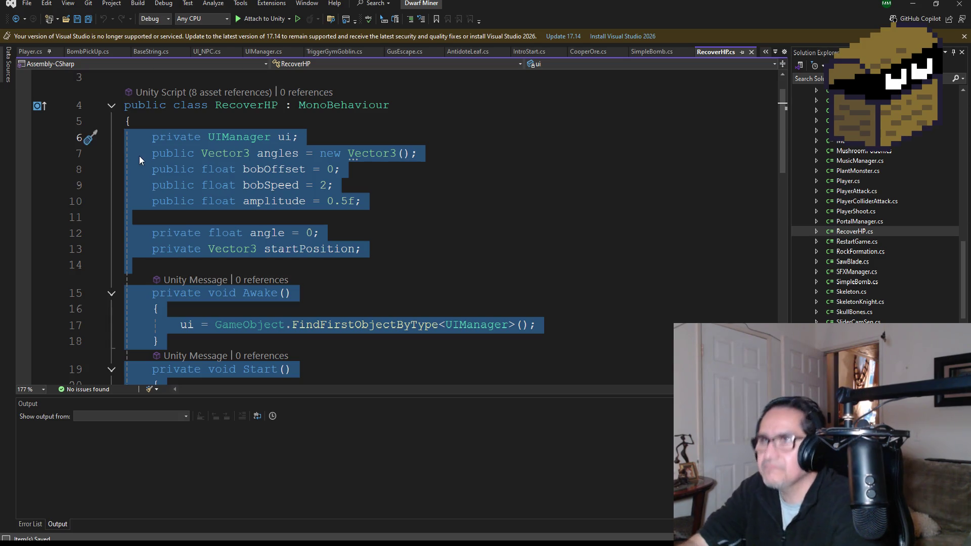
key(ctrl+c)
click(85, 51)
click(200, 172)
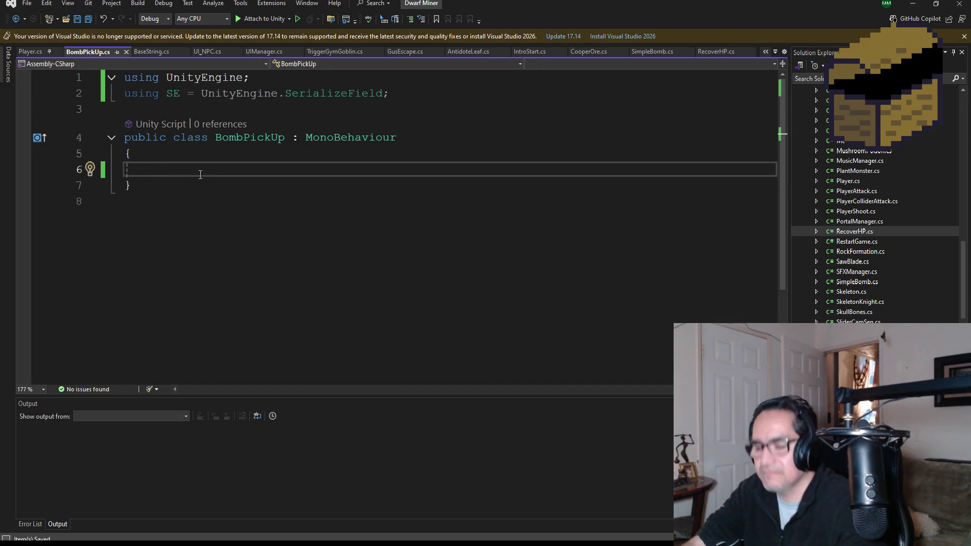
Step: Paste the copied RecoverHP bobbing fields and methods into the BombPickUp class
key(ctrl+v)
scroll(193, 187, up, 6)
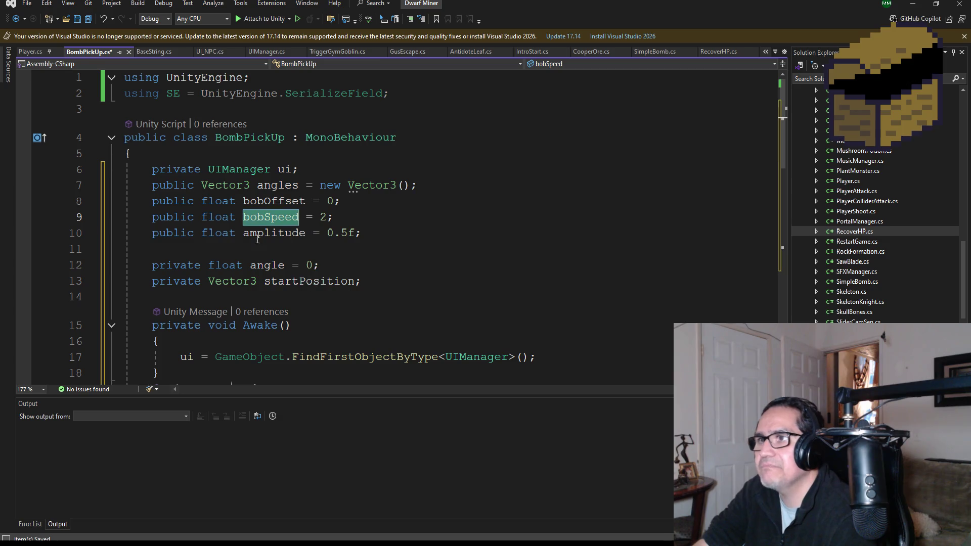
double_click(274, 233)
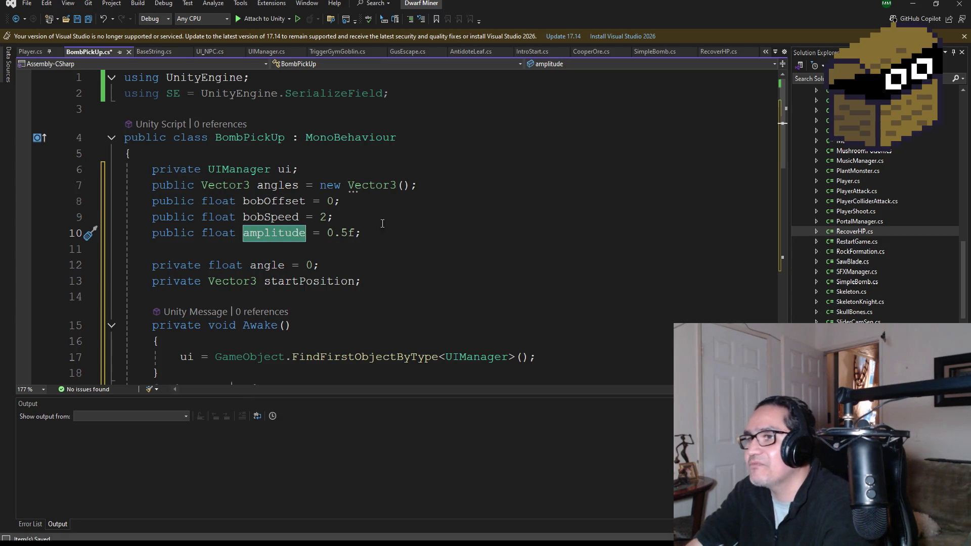
scroll(439, 240, down, 2)
scroll(359, 262, down, 1)
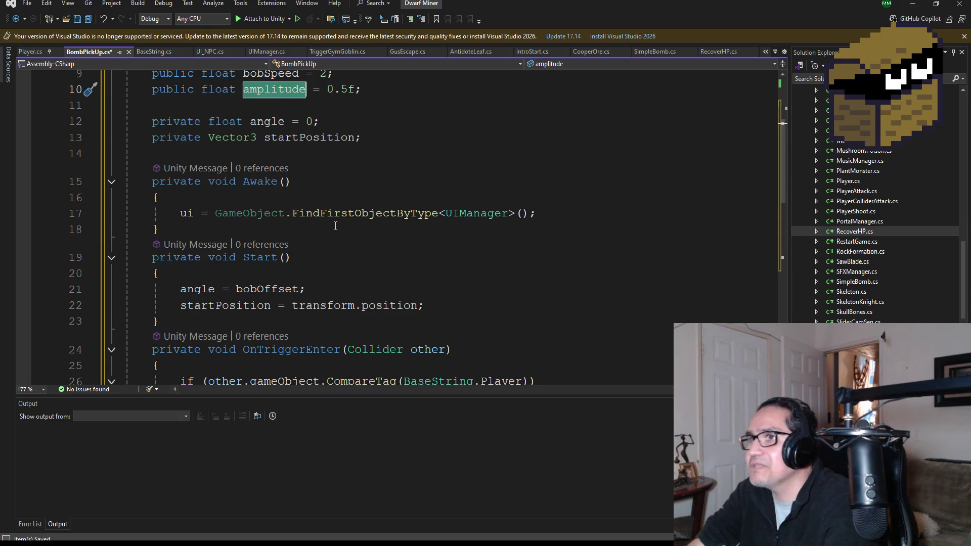
scroll(336, 226, down, 1)
scroll(335, 268, down, 3)
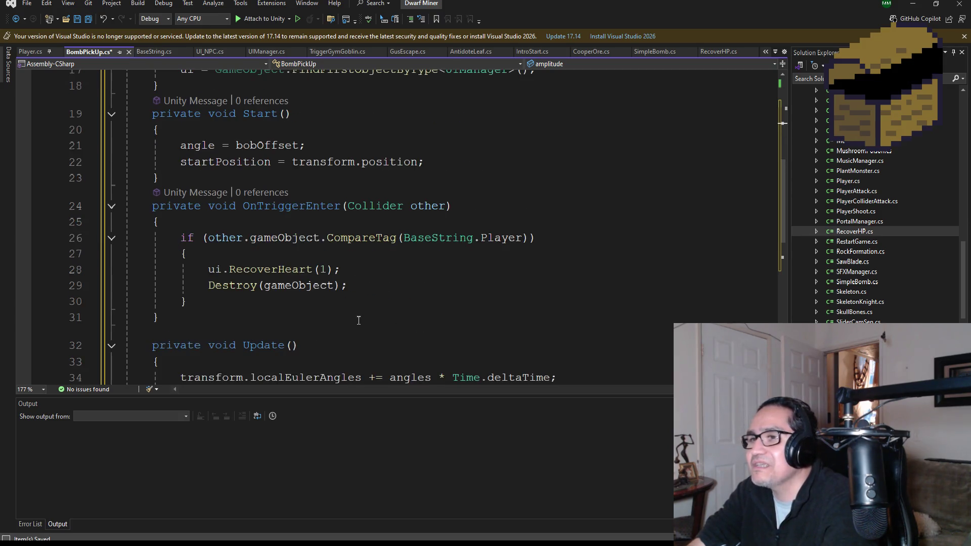
Step: Comment out the ui.RecoverHeart(1); call on line 28 with //
click(339, 223)
drag(339, 222, 92, 221)
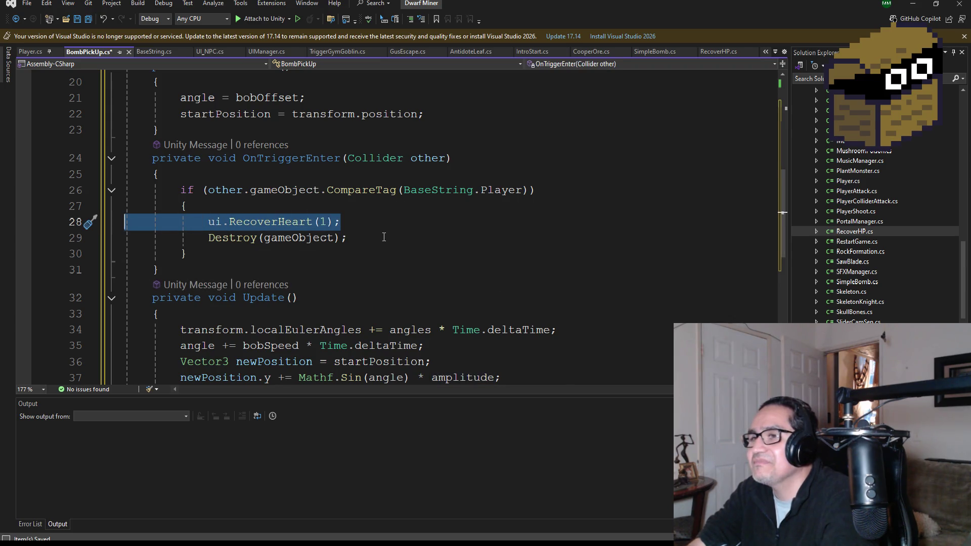
key(Right)
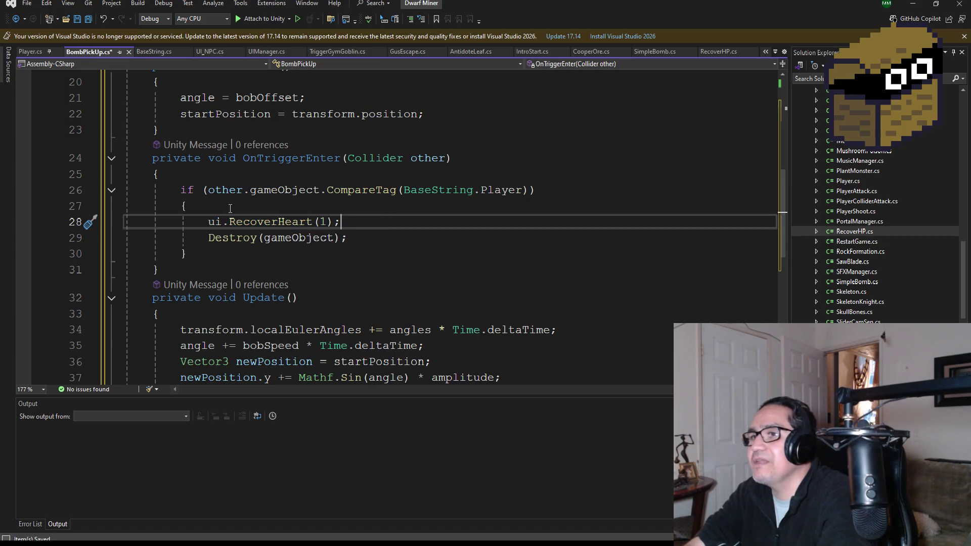
double_click(212, 221)
key(Left)
text(//)
Step: Save BombPickUp.cs and switch back to Unity so the scripts recompile
scroll(352, 254, down, 2)
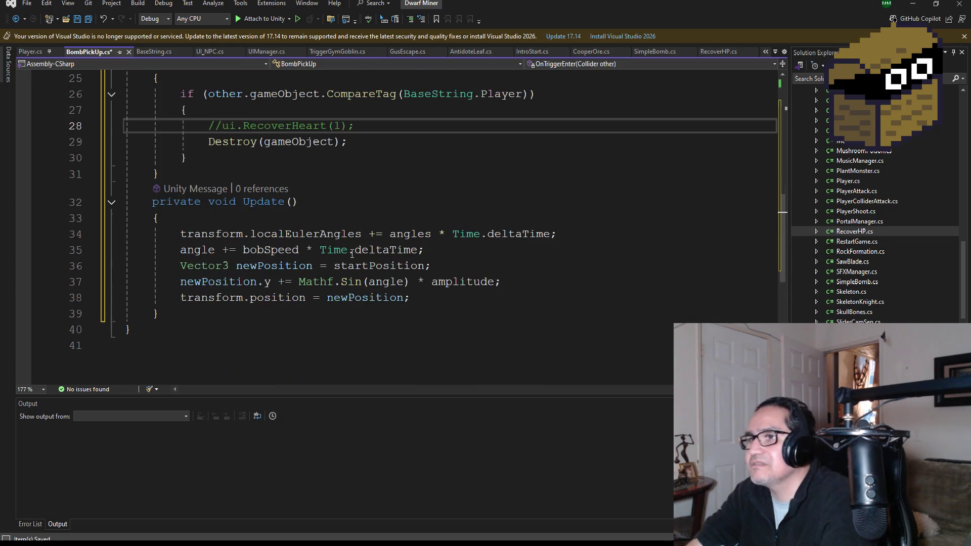
scroll(378, 279, up, 8)
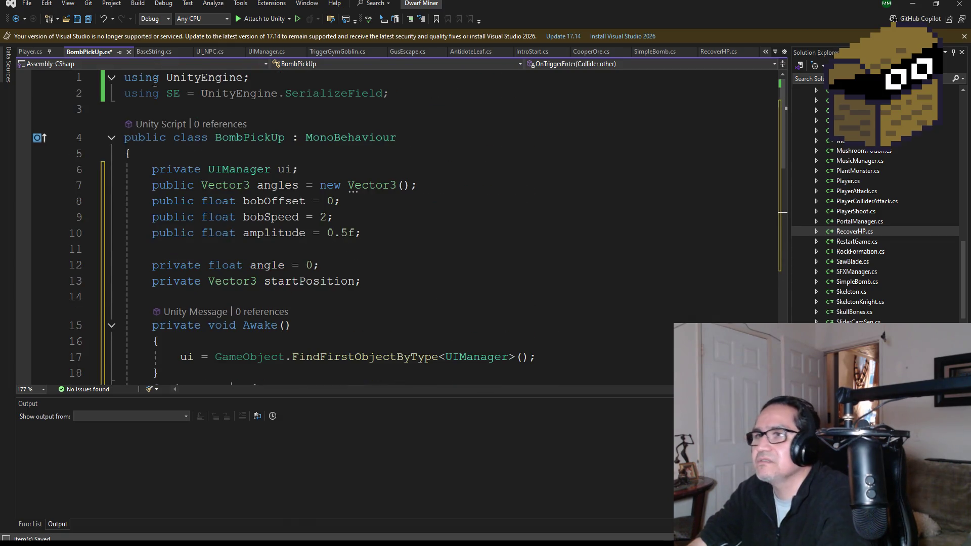
click(88, 19)
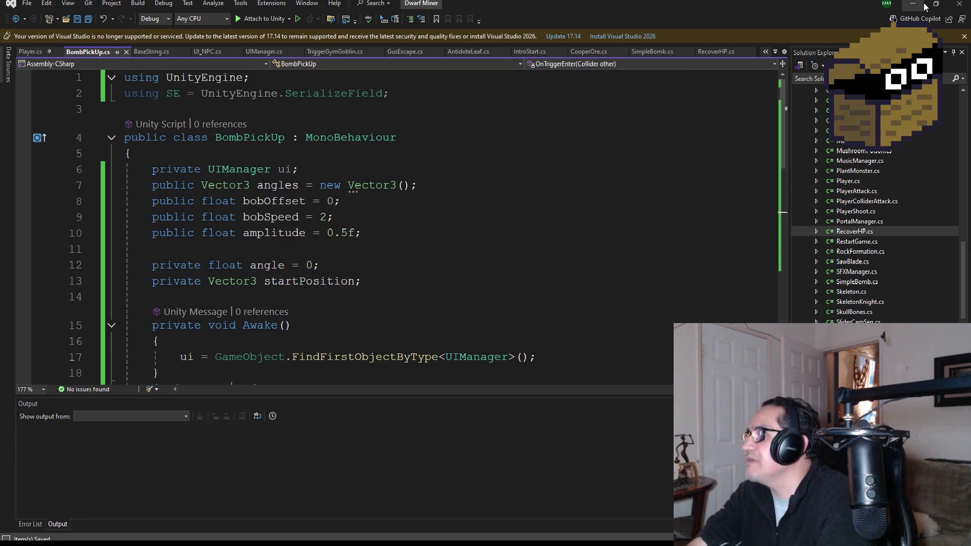
click(913, 4)
click(772, 152)
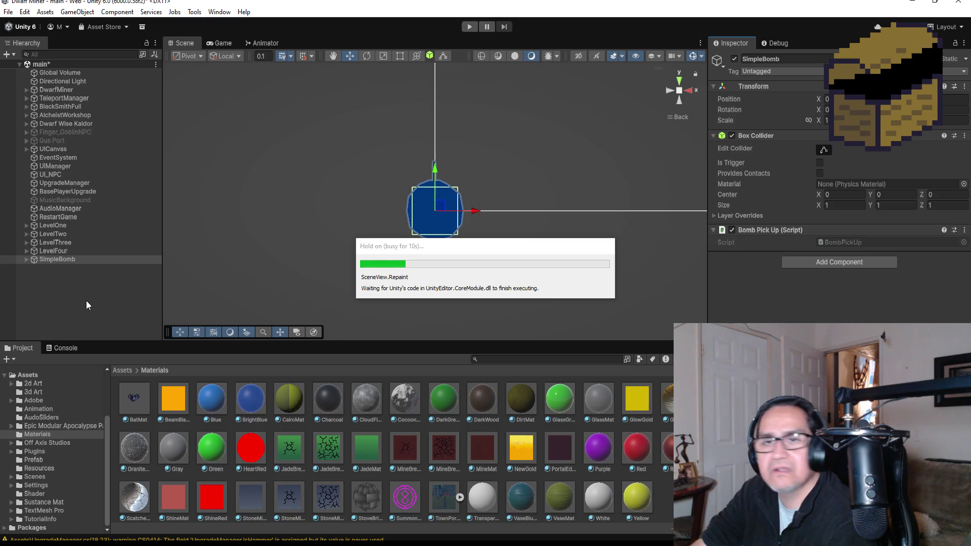
Step: Rename the SimpleBomb object under LevelFour to BompPickUp
click(84, 296)
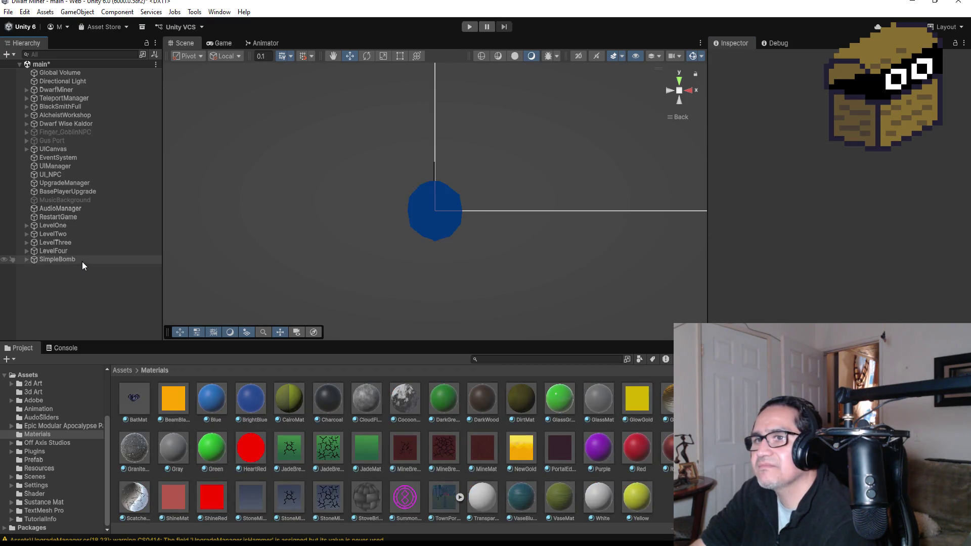
click(75, 253)
click(74, 259)
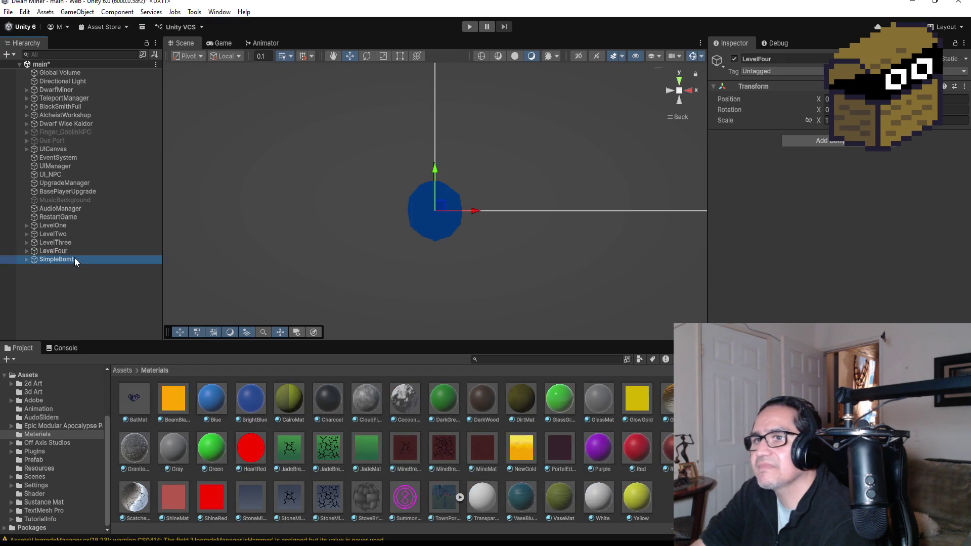
click(798, 57)
text(Bp)
key(BackSpace)
text(ompPickUp)
key(Return)
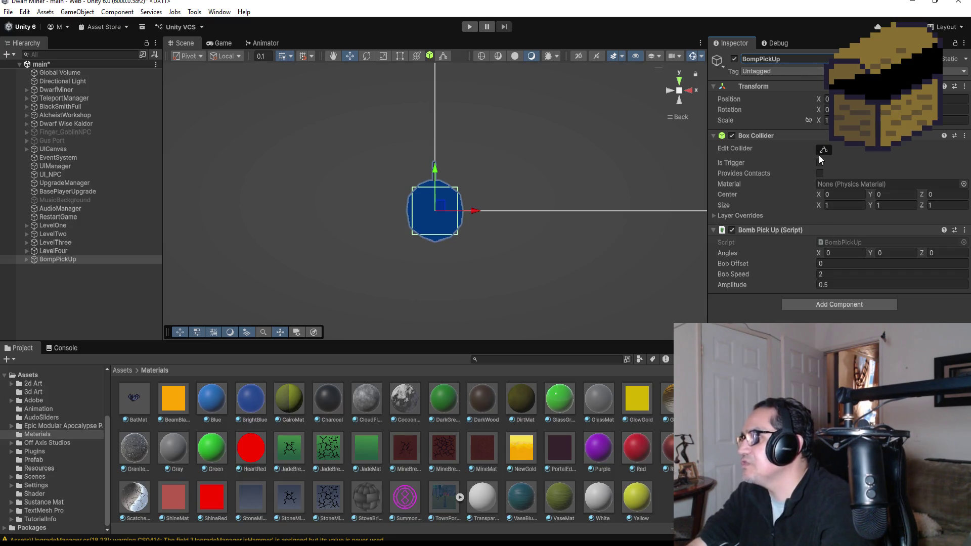
Step: Tick Is Trigger on BompPickUp's Box Collider, then expand LevelFour in the Hierarchy
click(821, 163)
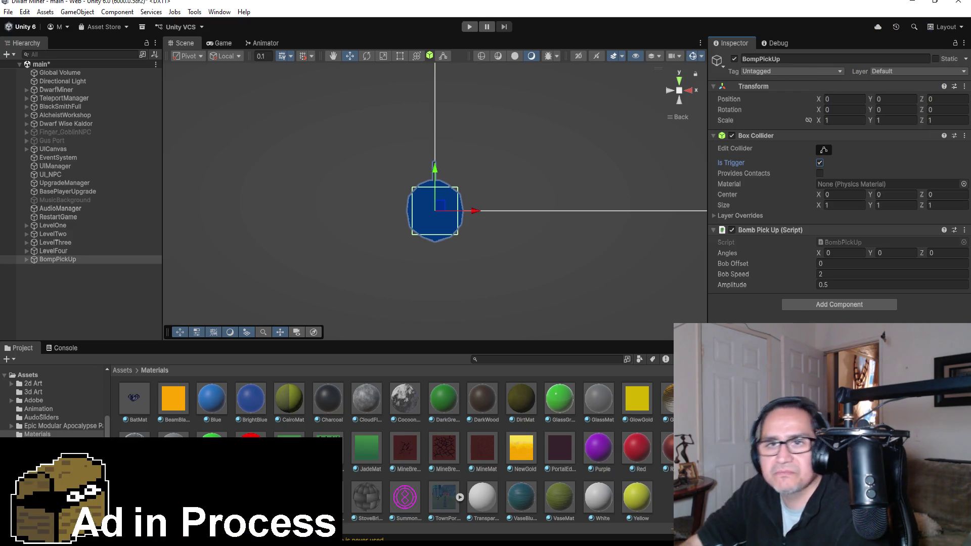
click(74, 266)
click(73, 262)
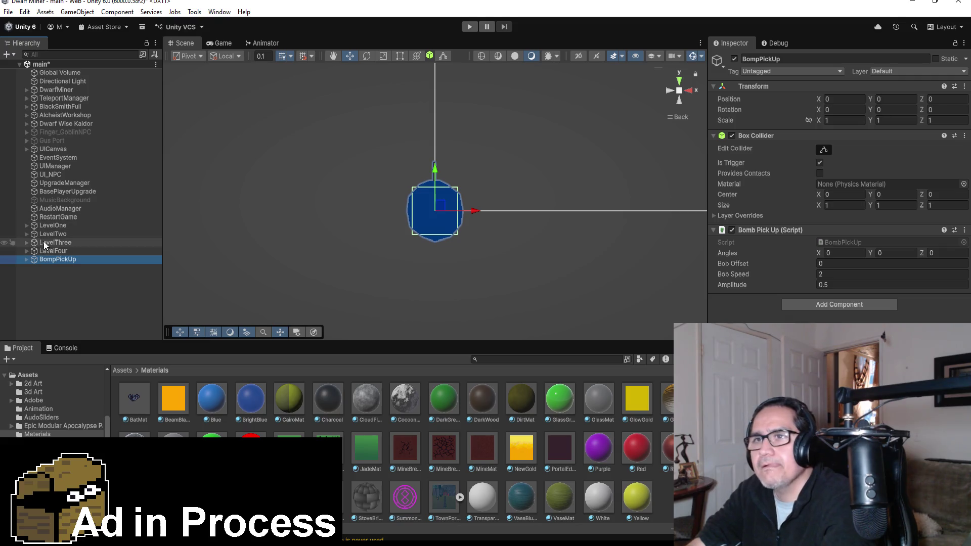
click(25, 251)
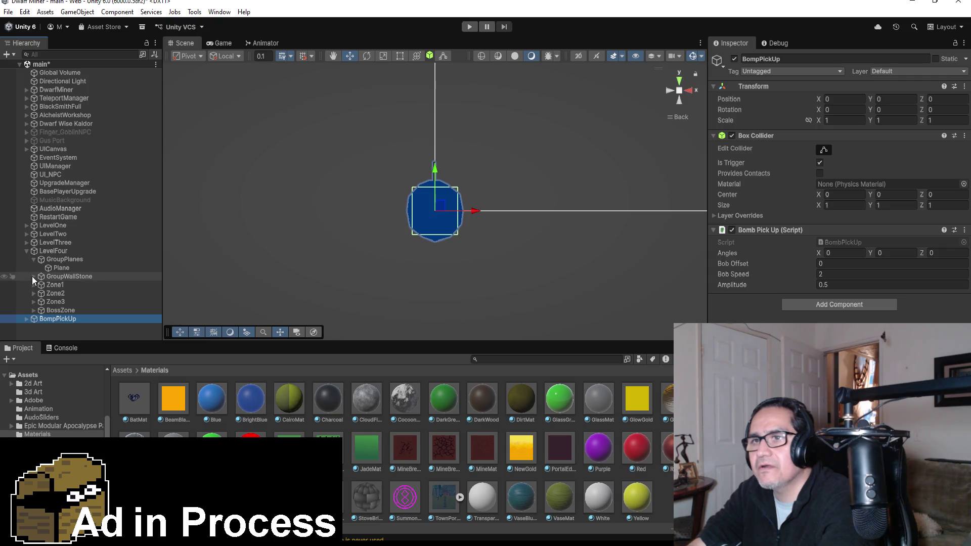
Step: Collapse GroupPlanes, inspect Zone1's first HeartObj, and scroll the Hierarchy down to BompPickUp
click(34, 259)
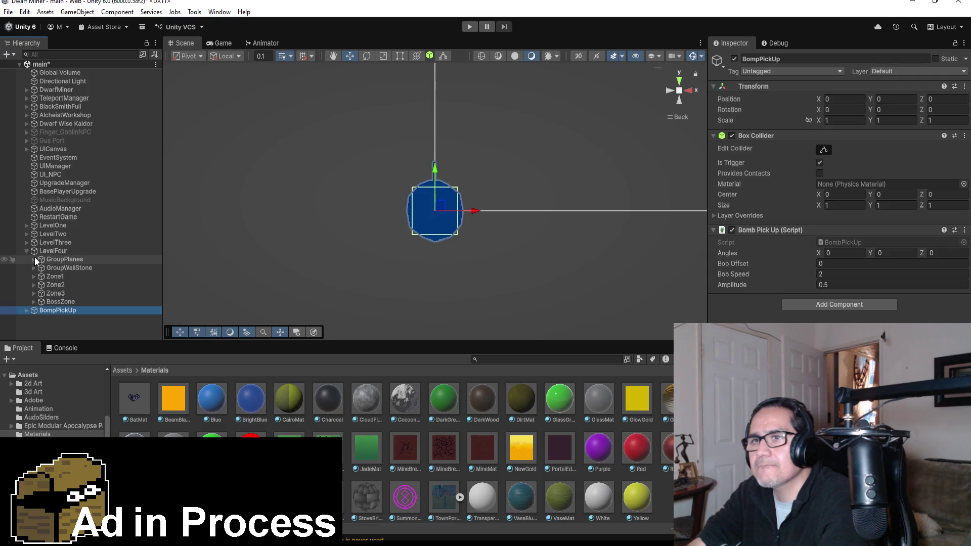
click(34, 276)
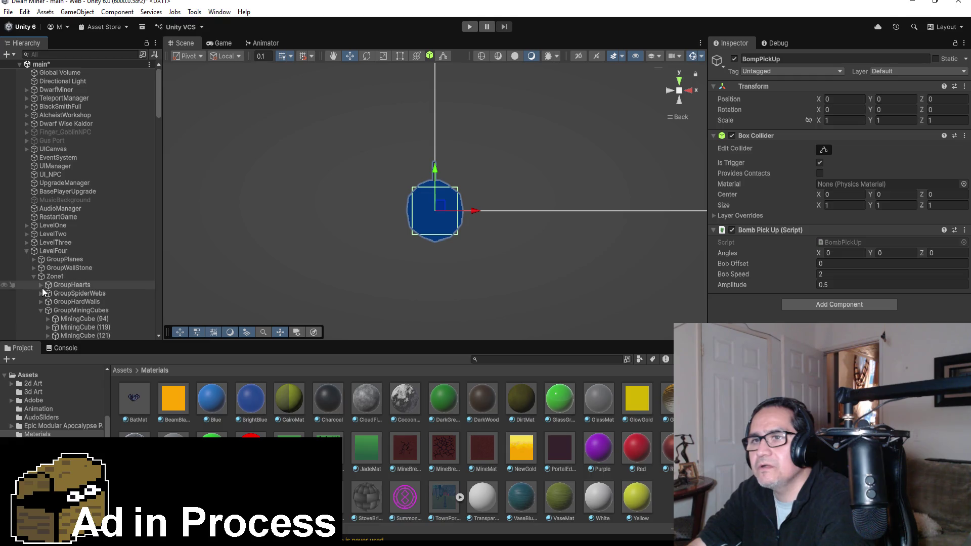
click(41, 285)
click(71, 293)
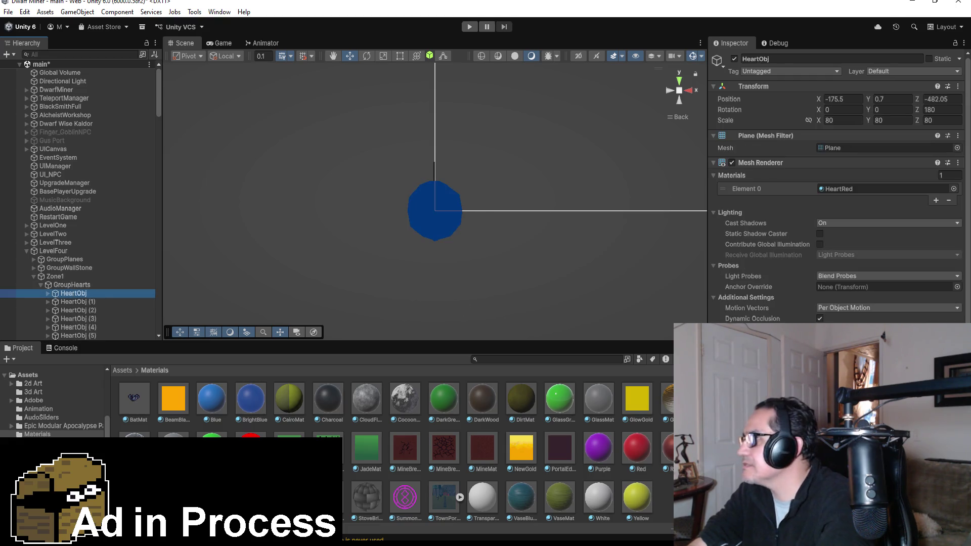
scroll(840, 192, down, 2)
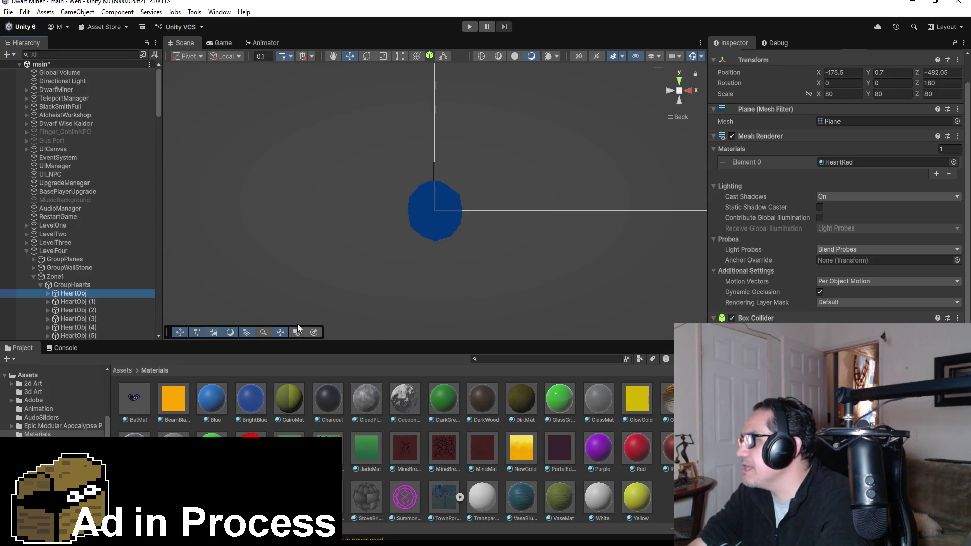
scroll(196, 246, down, 3)
scroll(102, 264, down, 10)
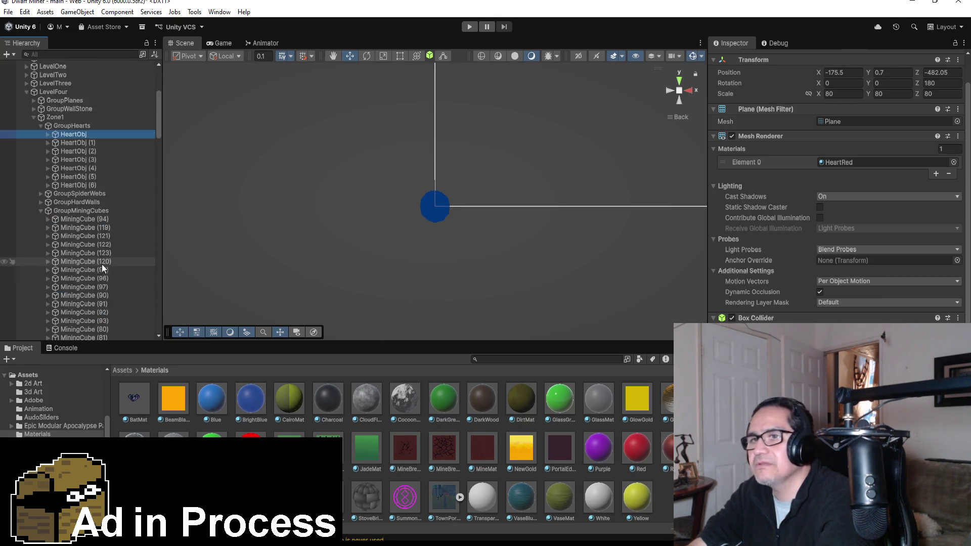
scroll(100, 283, down, 15)
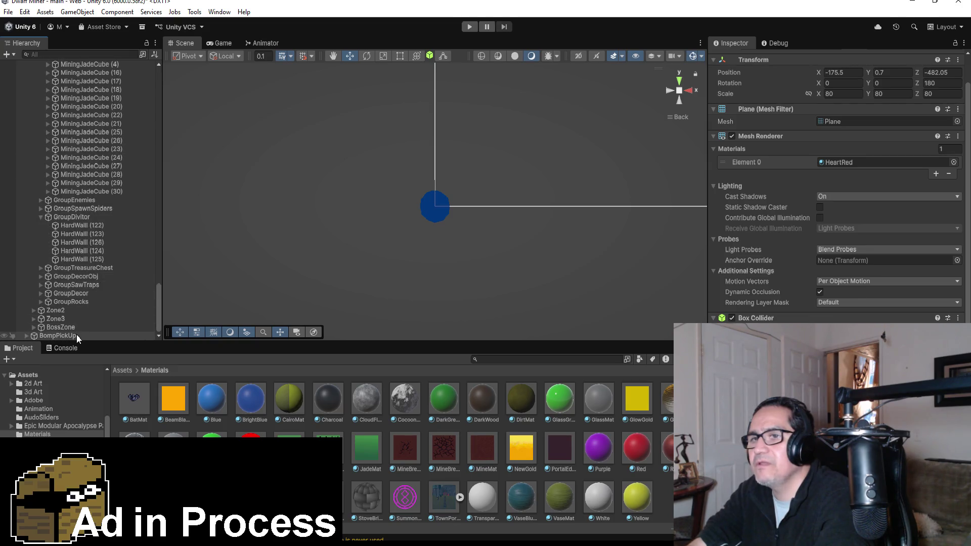
Step: Give BompPickUp's Bomb Pick Up script Bob Speed 1.5 and Angles Y 180
click(77, 335)
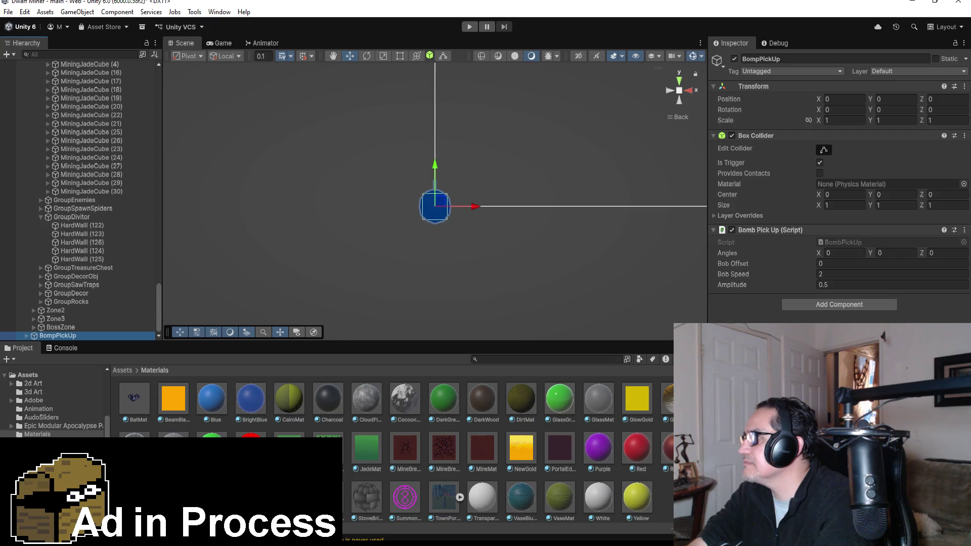
click(840, 274)
text(1.5)
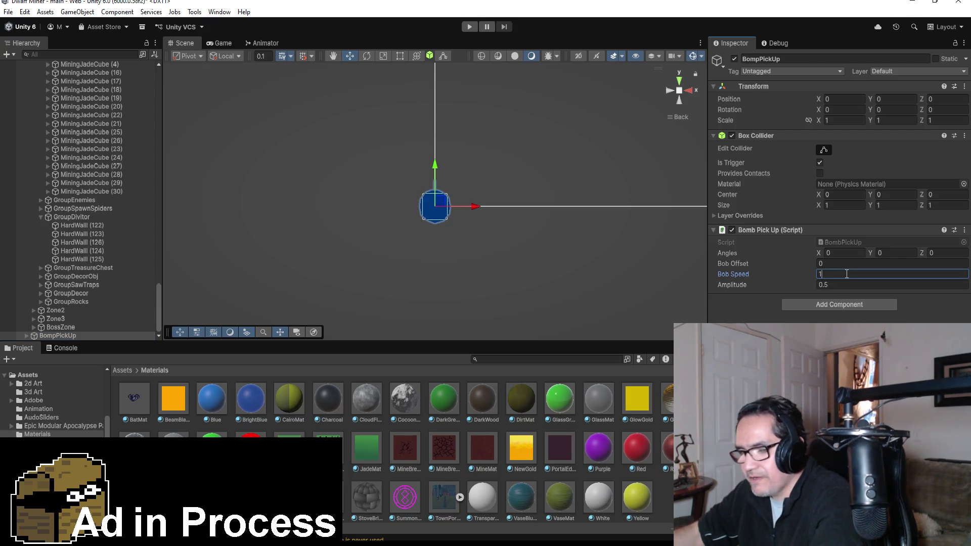
click(897, 252)
text(180)
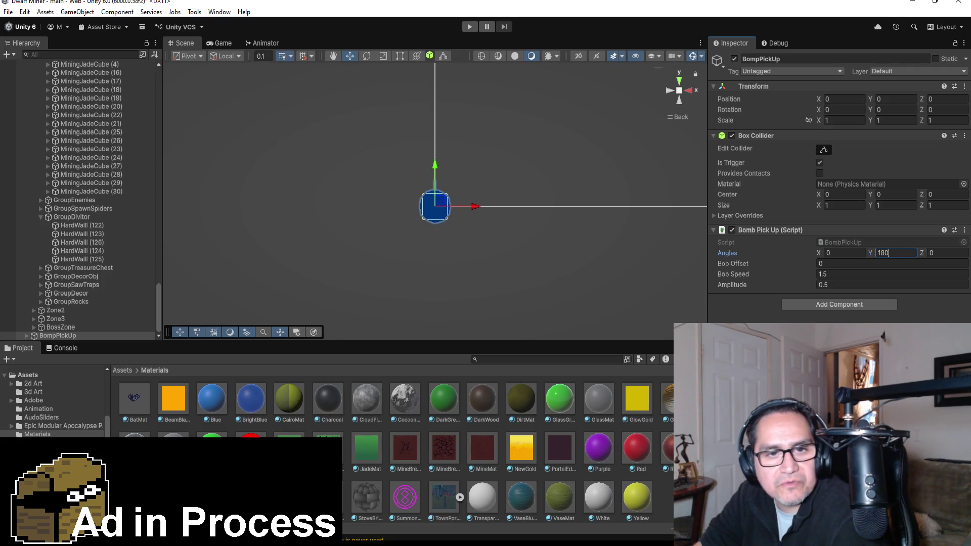
key(Return)
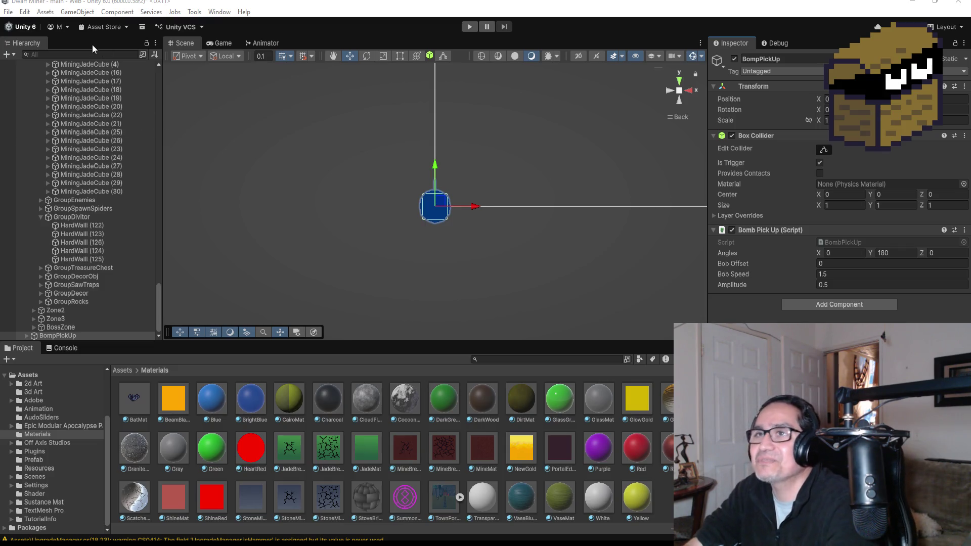
Step: Save the scene via File > Save
click(9, 12)
click(30, 63)
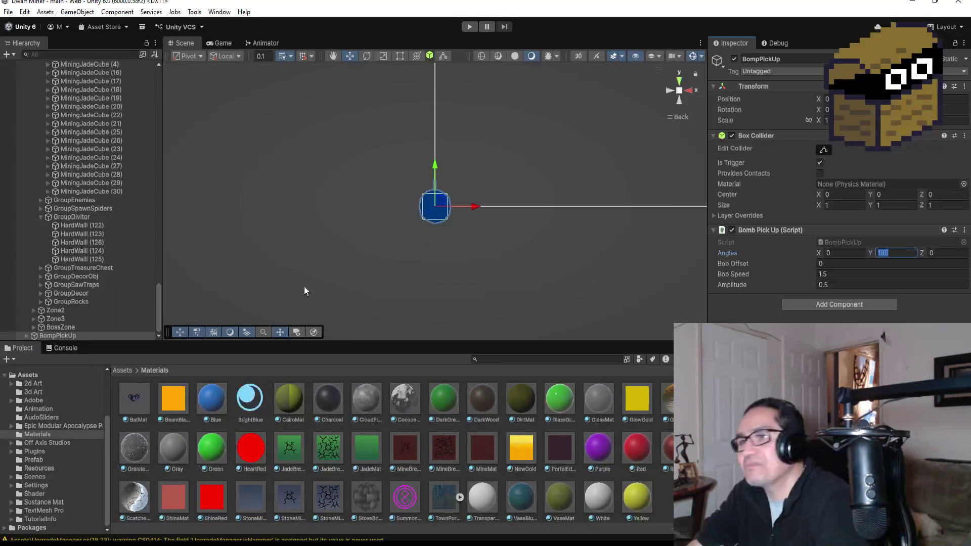
click(679, 80)
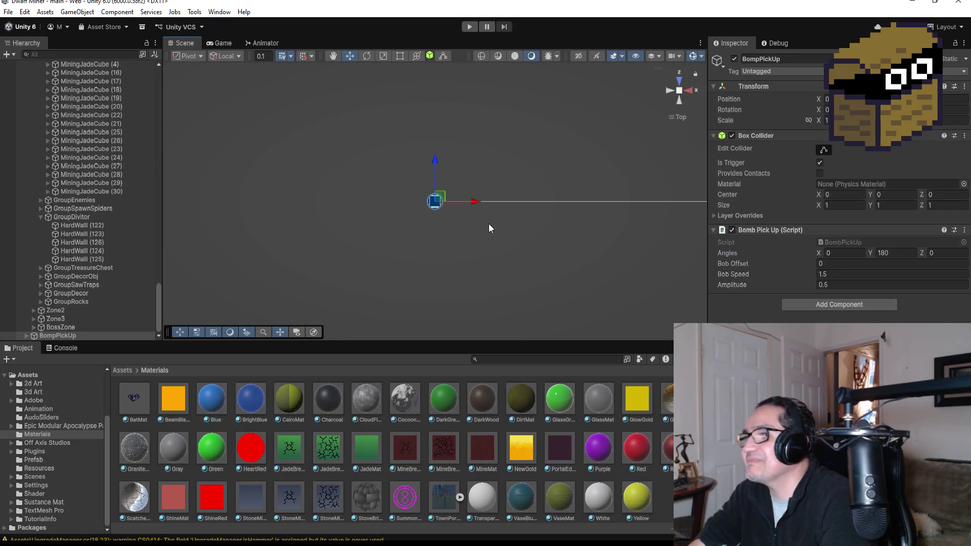
Step: In Top view, drag the bomb pickup along Z and X to a new spot in the level
scroll(463, 226, down, 5)
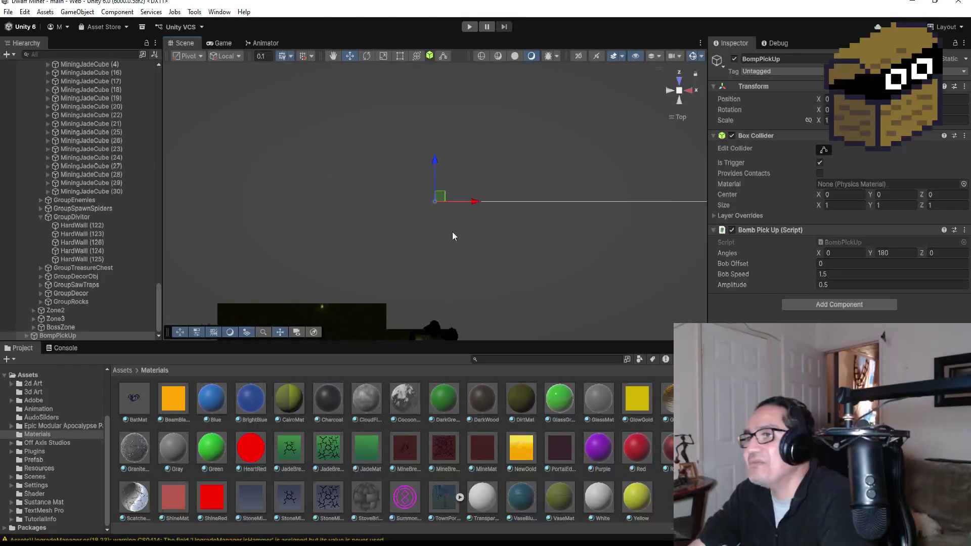
scroll(455, 238, down, 2)
scroll(452, 230, down, 3)
scroll(448, 216, down, 3)
drag(435, 161, 434, 220)
drag(472, 263, 464, 269)
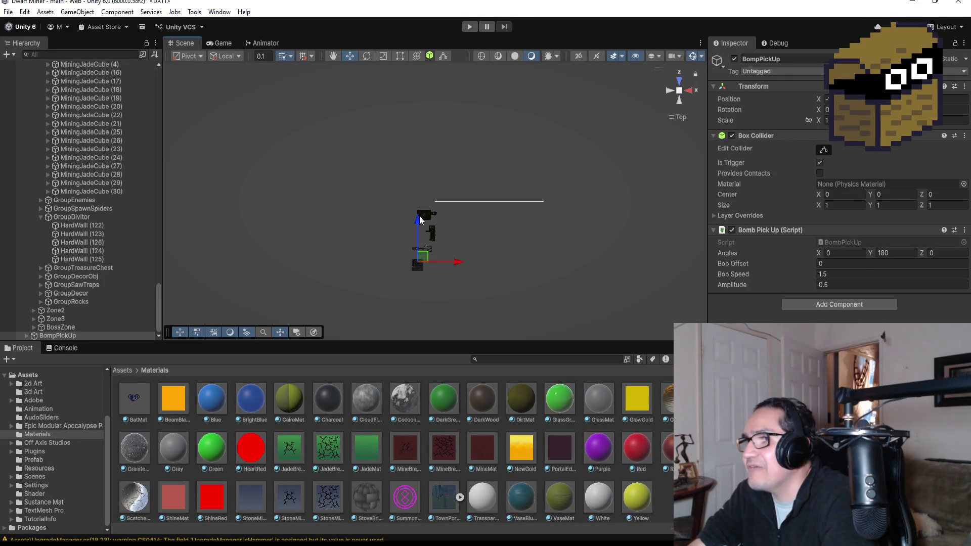
key(f)
scroll(522, 234, down, 10)
scroll(457, 187, down, 10)
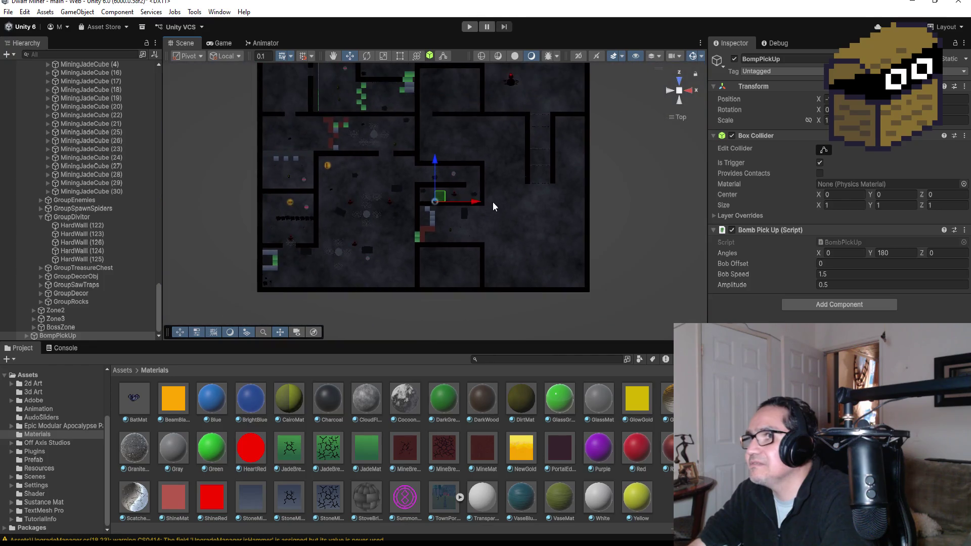
Step: Slide the bomb pickup left into a corridor and raise it above the floor along Y
click(479, 199)
click(90, 335)
mouse_move(479, 201)
mouse_down()
mouse_move(330, 171)
mouse_move(287, 101)
mouse_move(287, 65)
mouse_up()
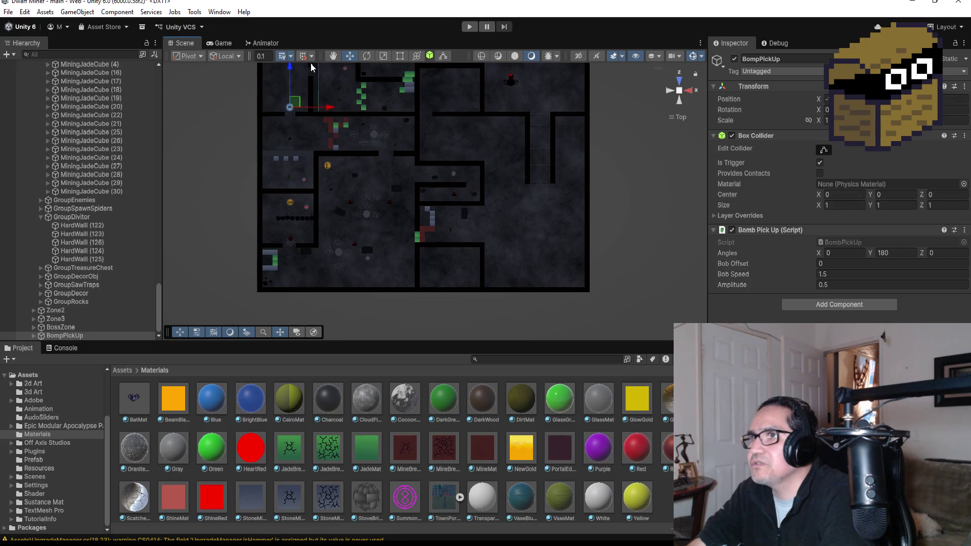
key(f)
drag(518, 282, 518, 213)
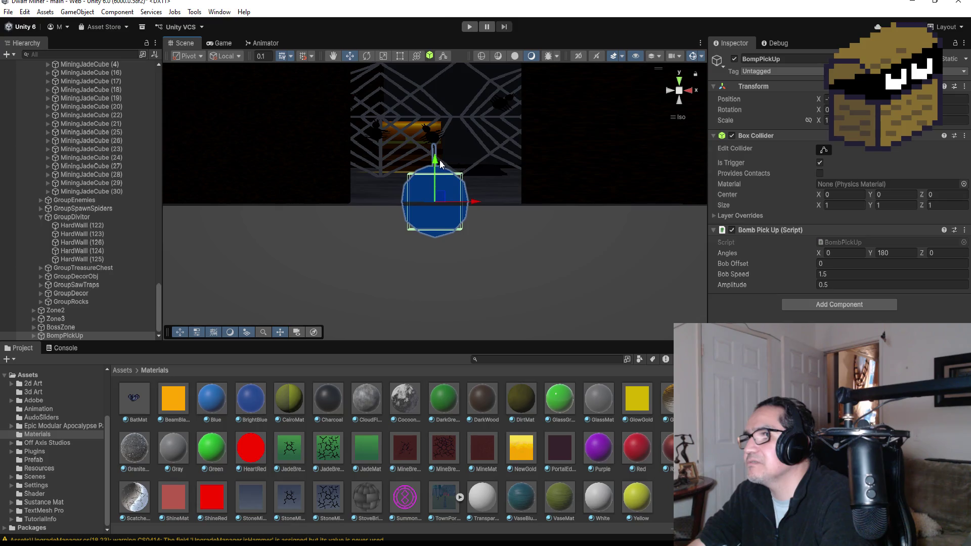
drag(439, 162, 457, 46)
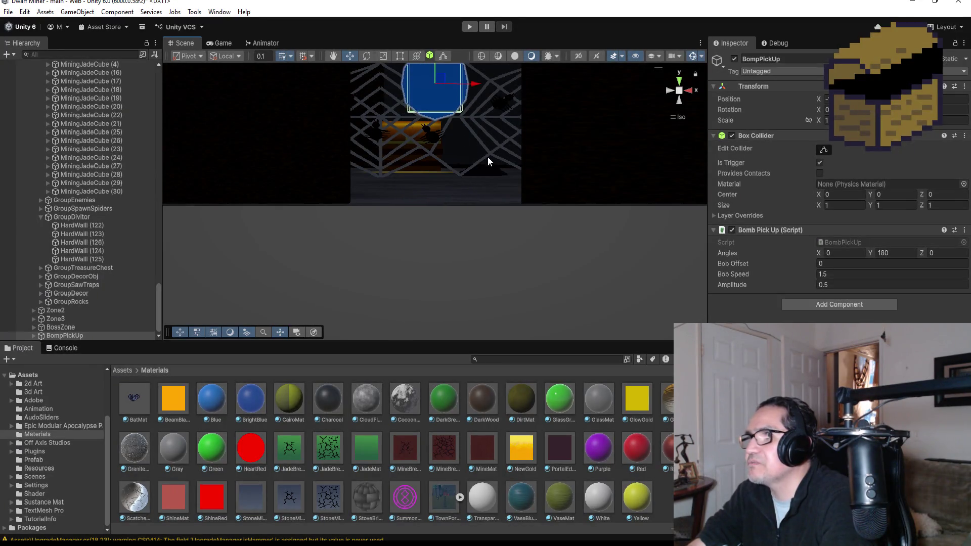
Step: Play-test the level, walking with W and S toward the hovering blue bomb in the corridor
key(f)
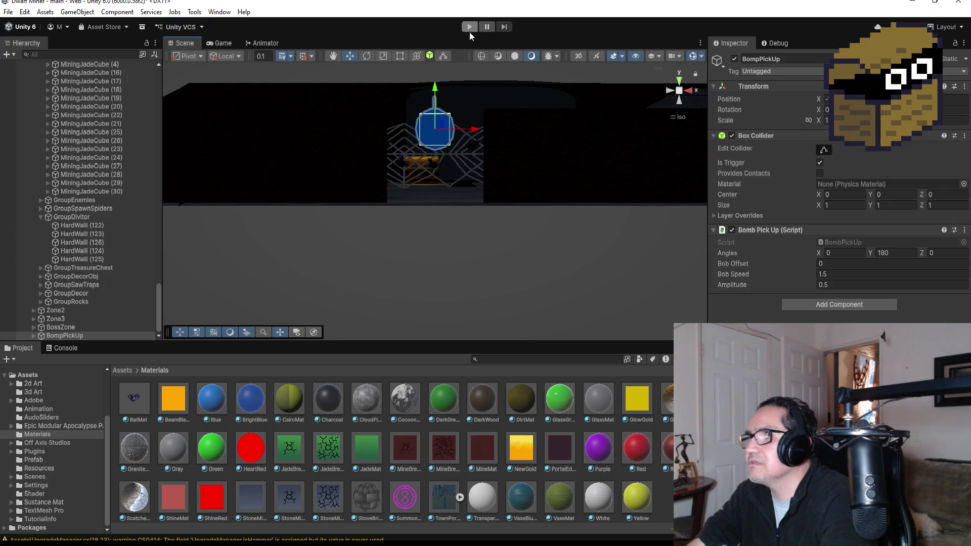
click(469, 27)
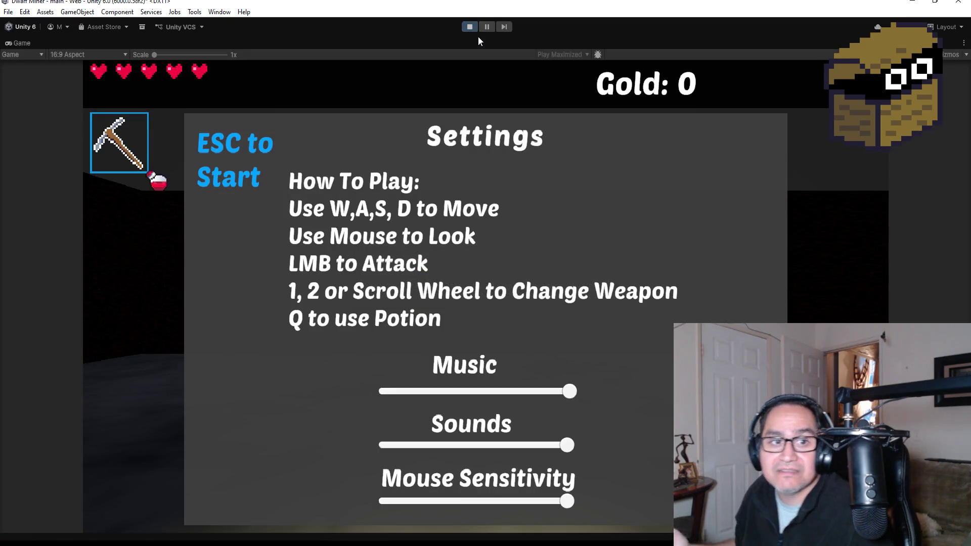
key(Escape)
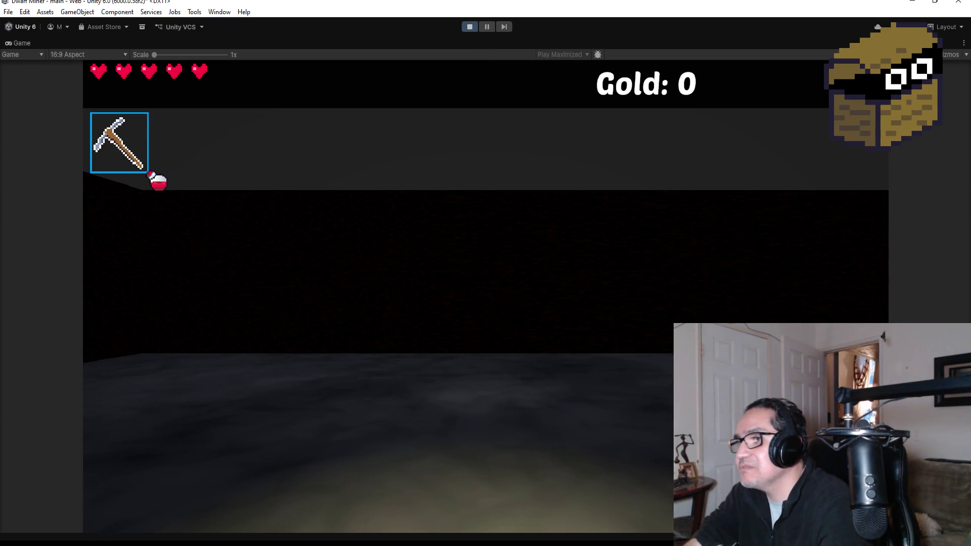
key(w)
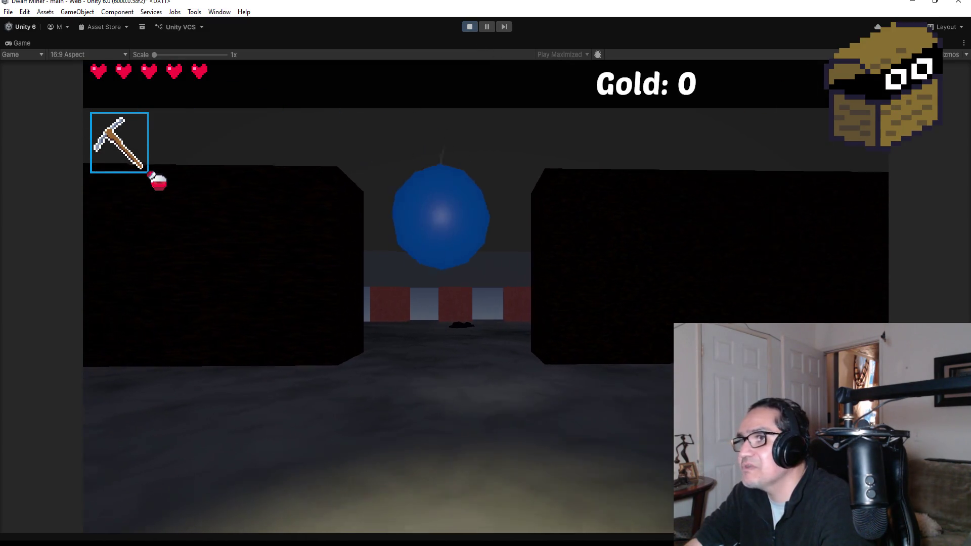
scroll(486, 273, down, 1)
key(s)
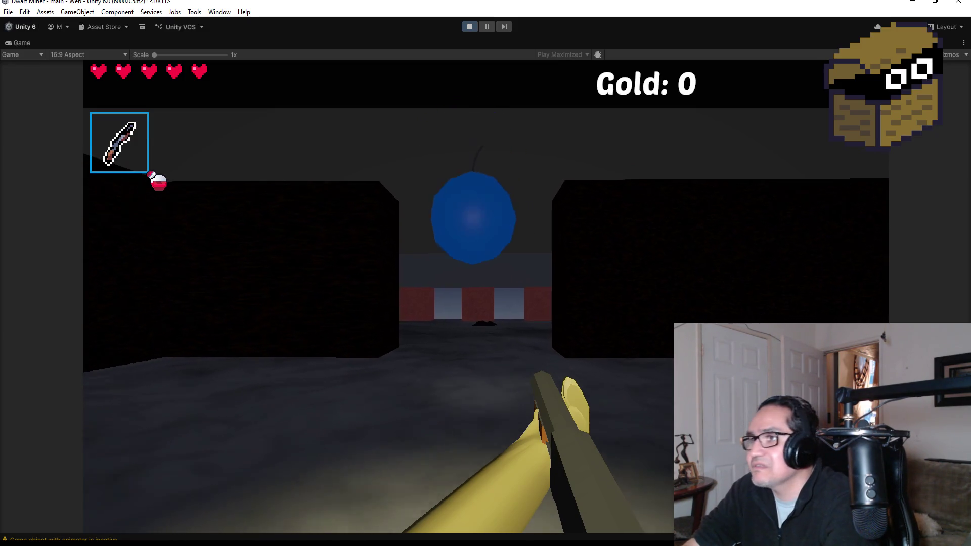
key(w)
key(Escape)
Step: Stop Play mode, drag the pickup's Y arrow down a little, and play the game again
click(470, 27)
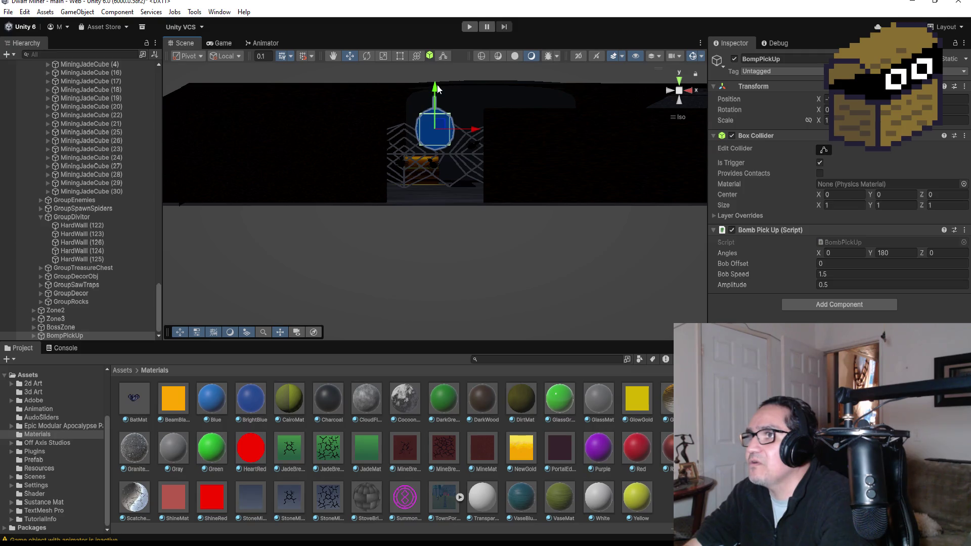
drag(436, 88, 436, 131)
click(468, 26)
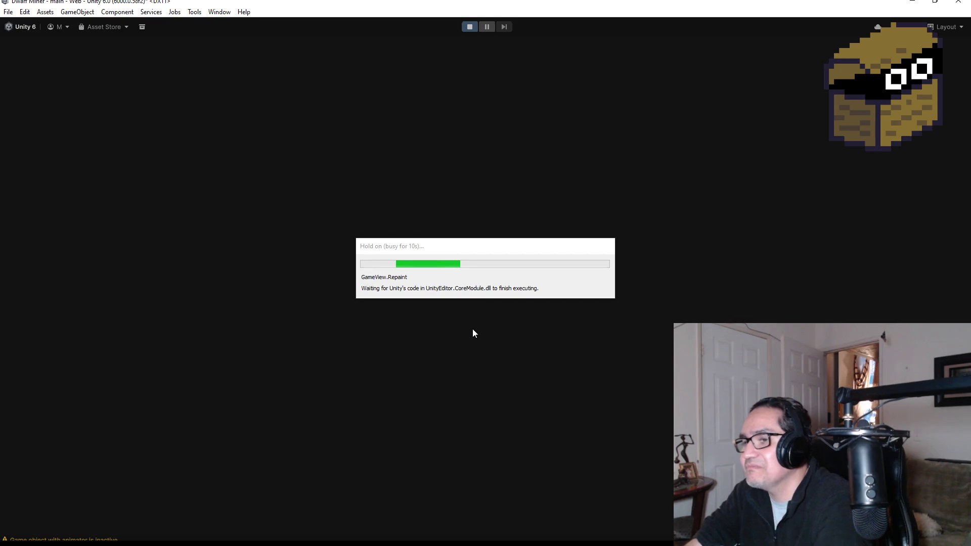
key(Escape)
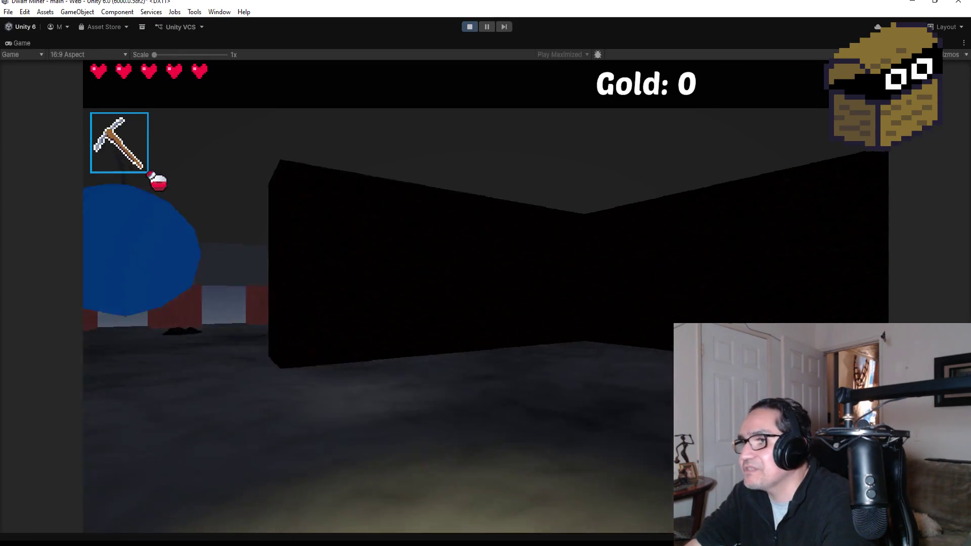
Step: Walk through the level into the blue bomb pickup to collect it
key(2)
key(w)
key(s)
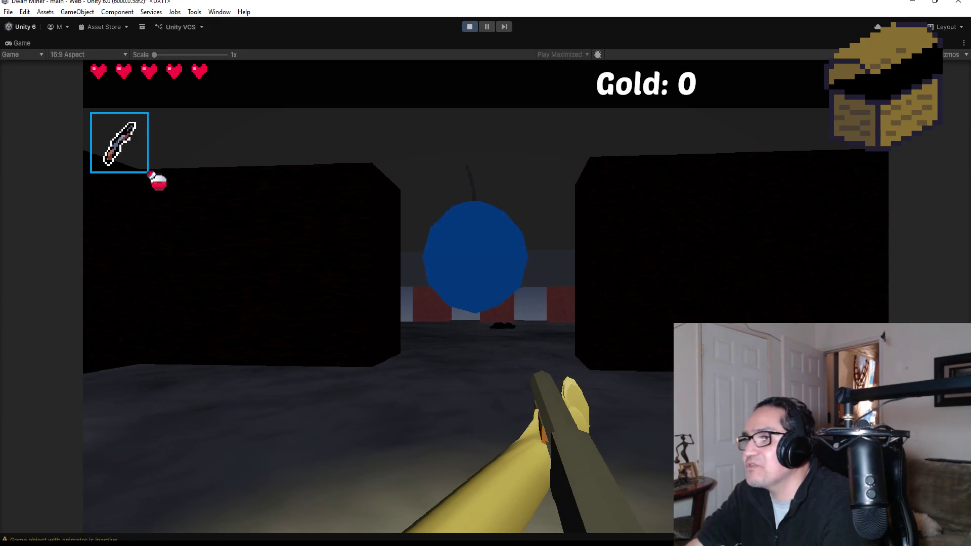
key(a)
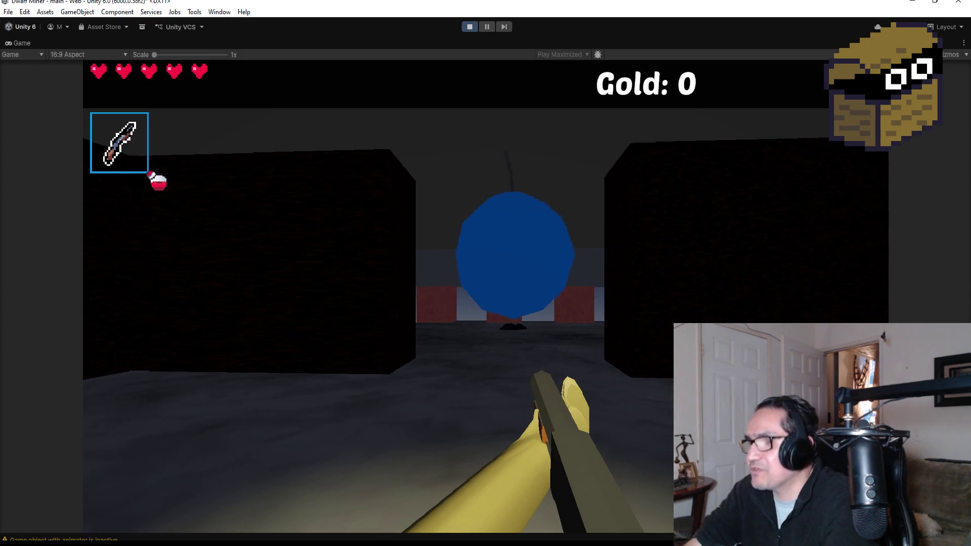
key(w)
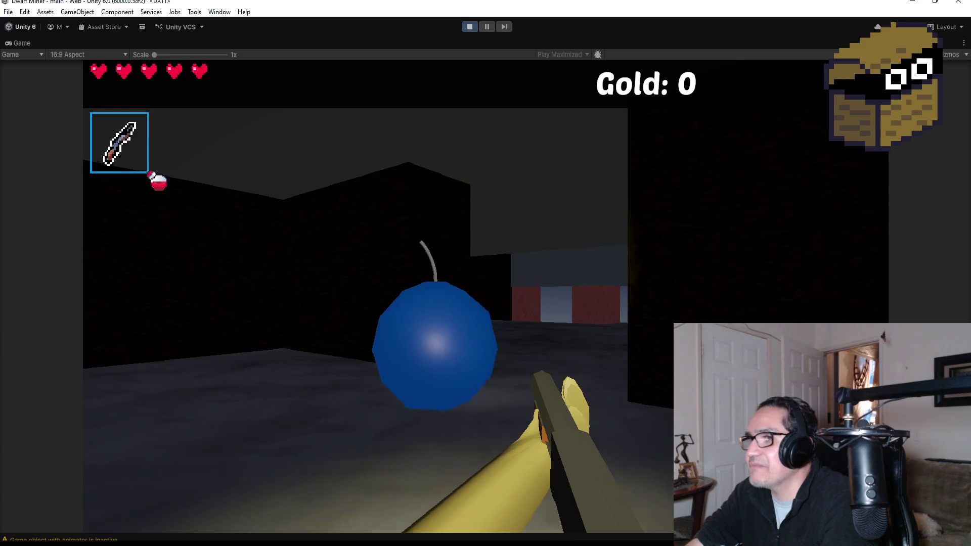
key(w)
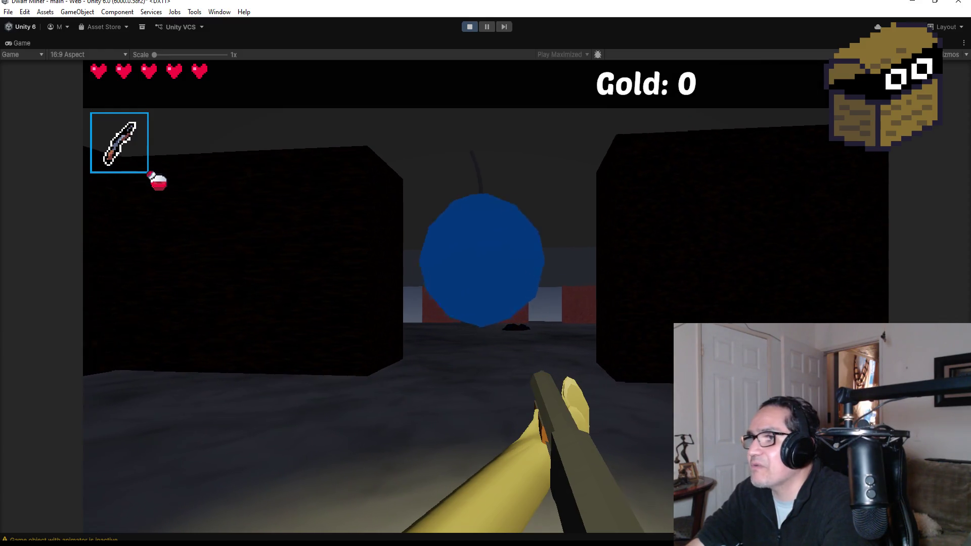
key(w)
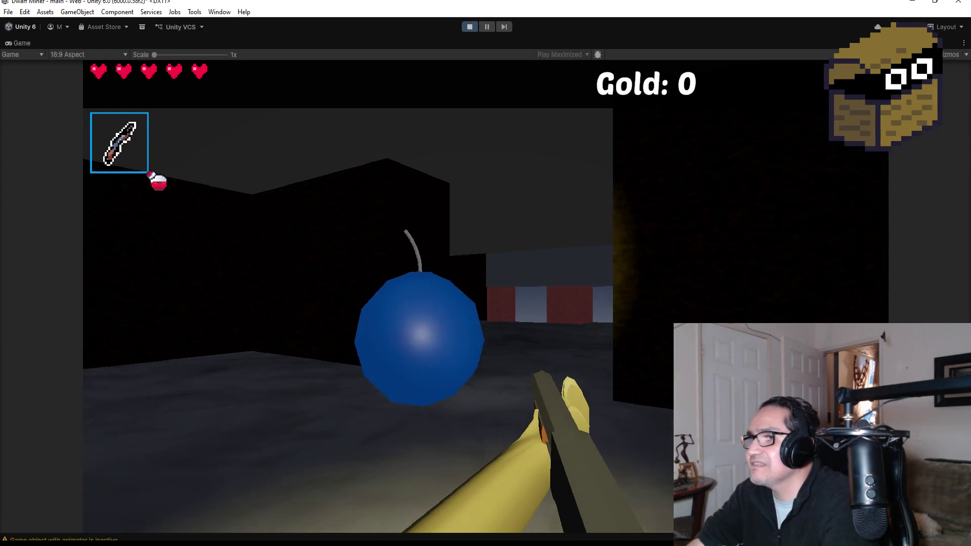
key(w)
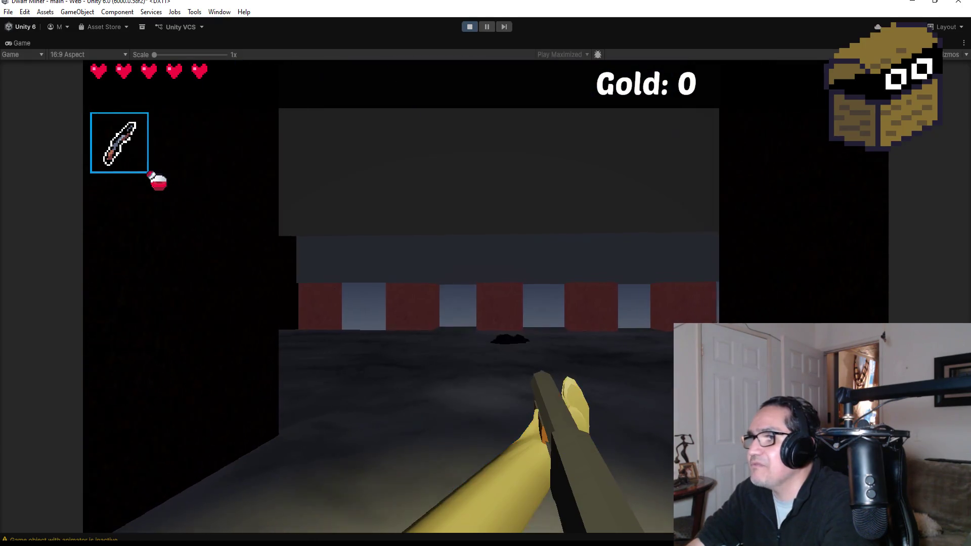
Step: Look around, equip the three collected bombs, pause to settings, then stop the playtest
key(a)
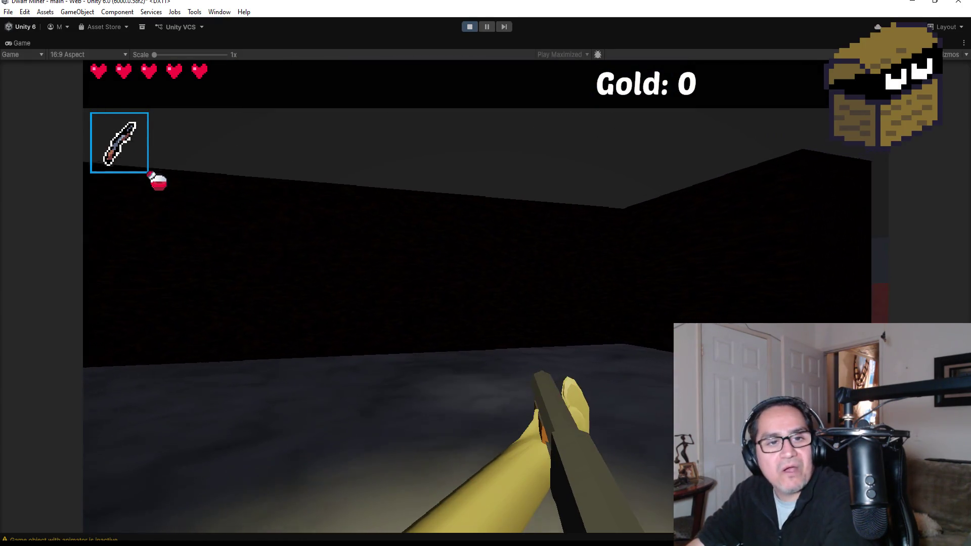
key(d)
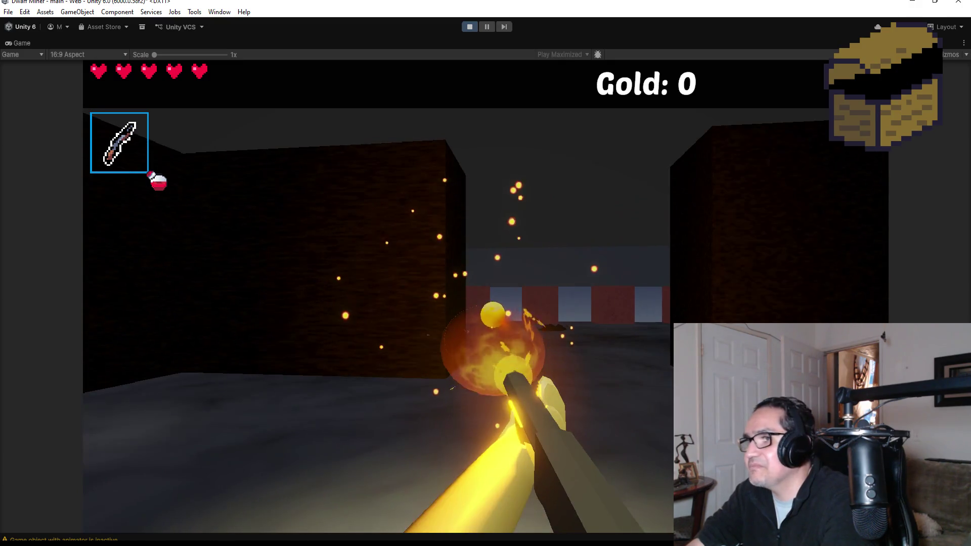
key(a)
scroll(485, 273, down, 1)
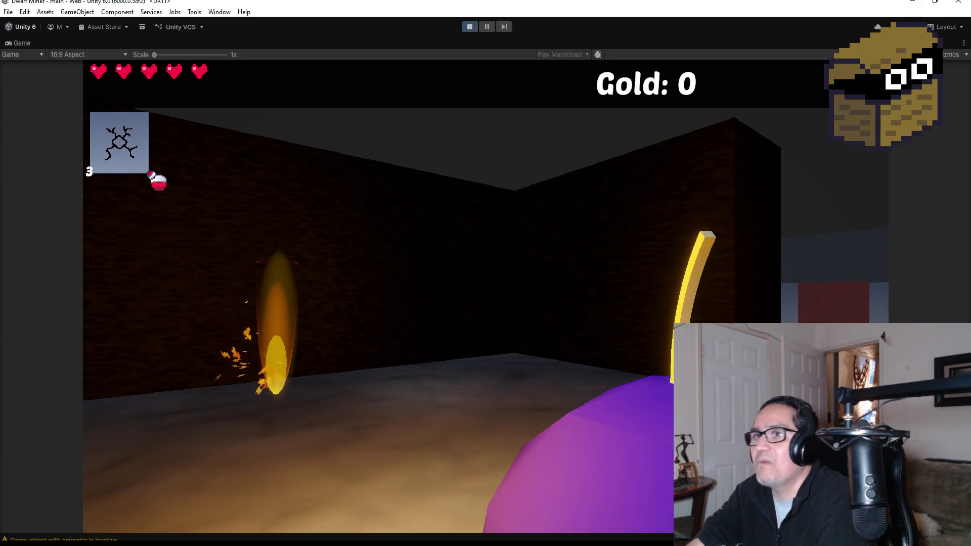
key(Escape)
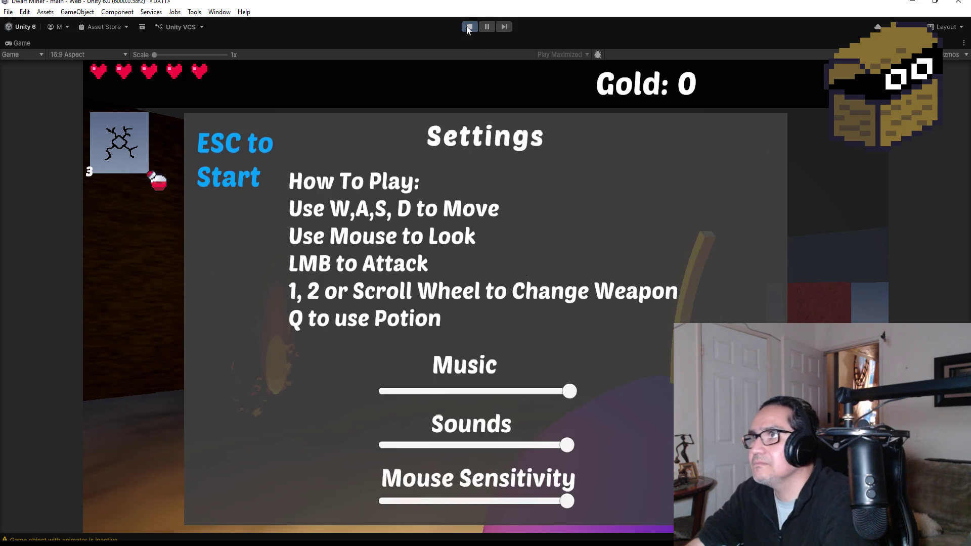
click(469, 26)
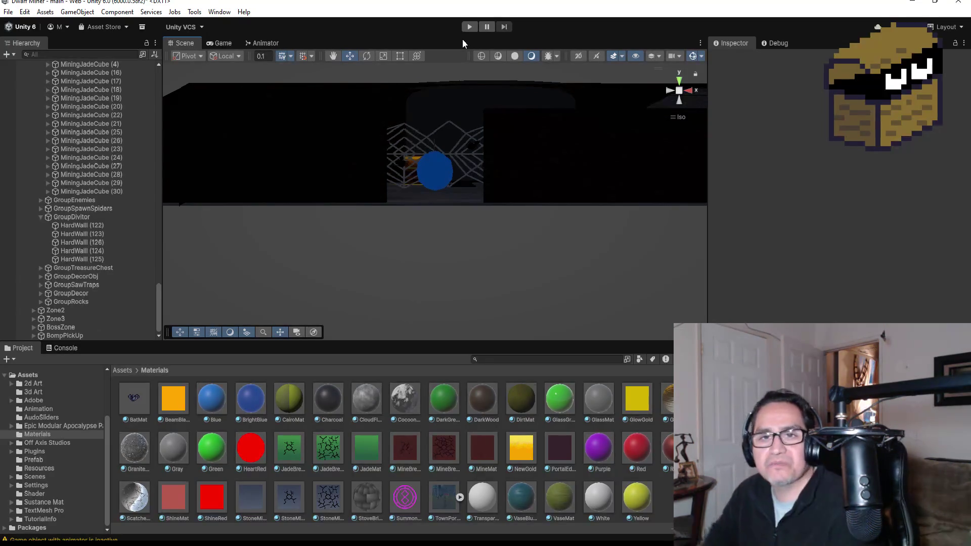
Step: Try lowering the Icosphere mesh alone, then undo that move
scroll(460, 180, up, 3)
click(442, 154)
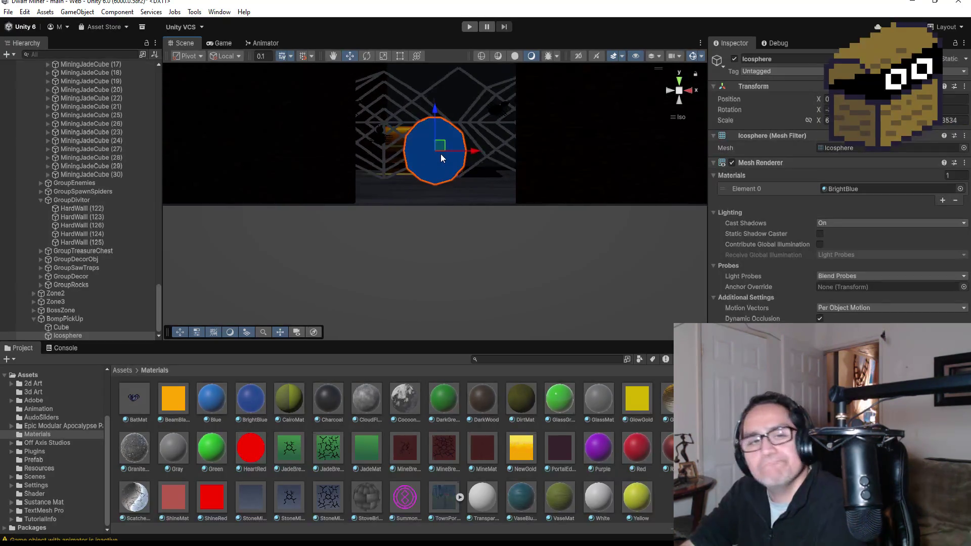
drag(434, 112, 434, 120)
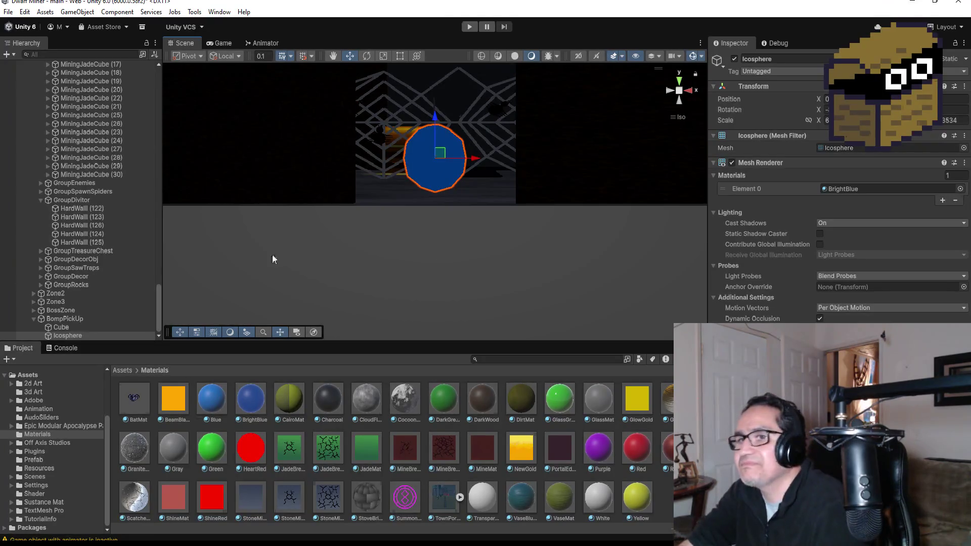
key(ctrl+z)
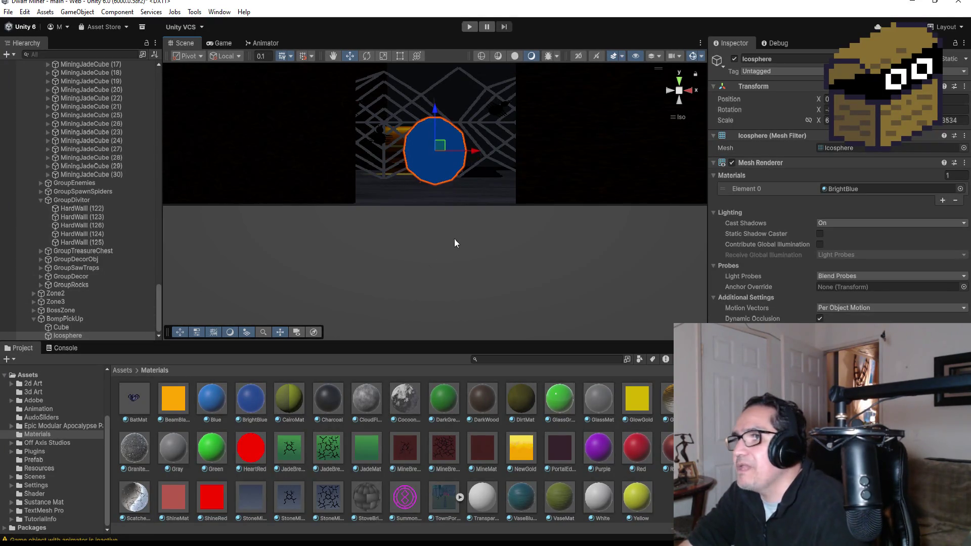
Step: Lower the whole BompPickUp object slightly along Y and collapse GroupDivitor
click(54, 317)
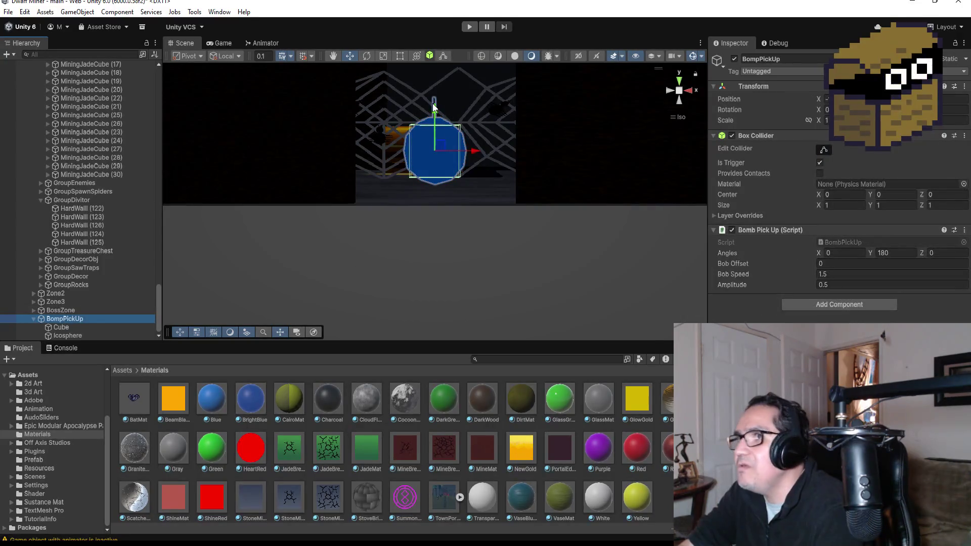
drag(434, 108, 434, 112)
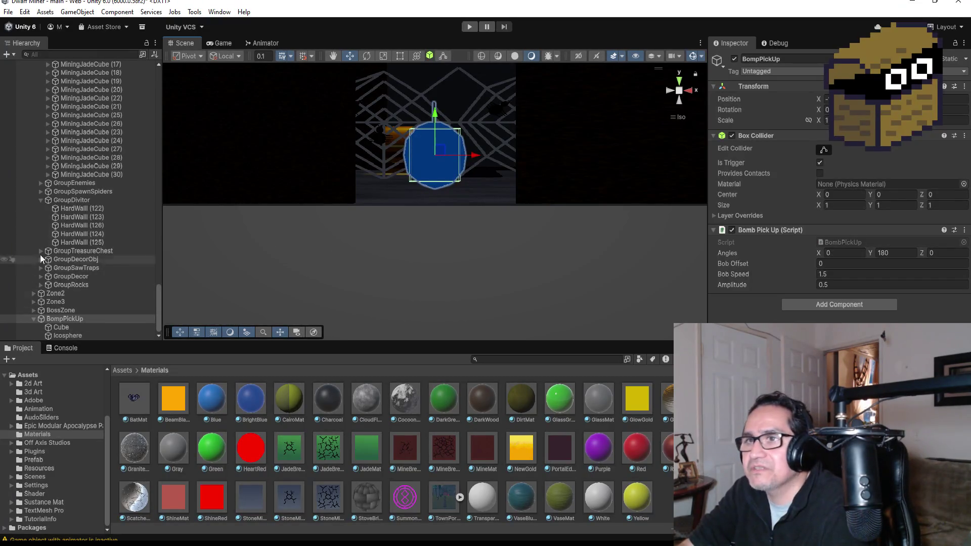
click(40, 199)
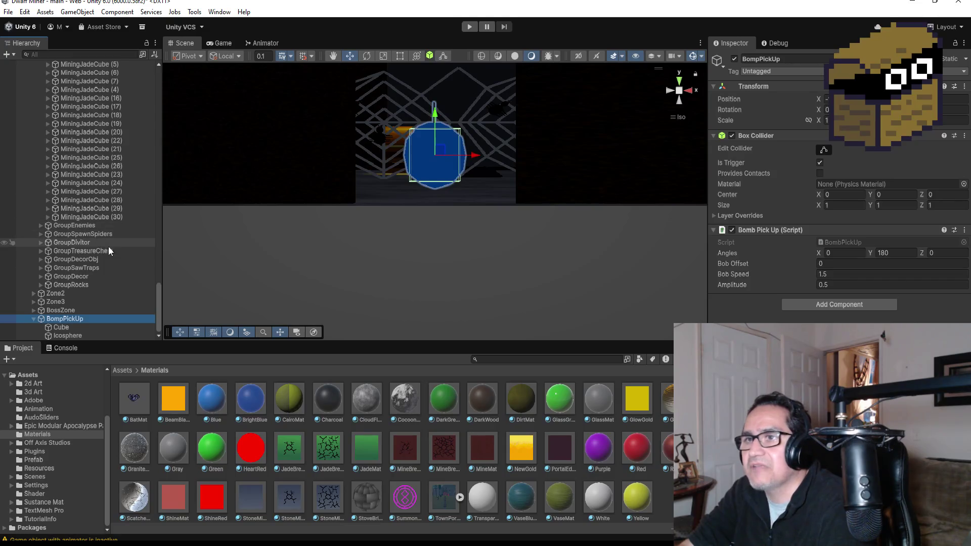
Step: Collapse the LevelFour group in the Hierarchy, then select the LevelFour object
scroll(50, 203, up, 10)
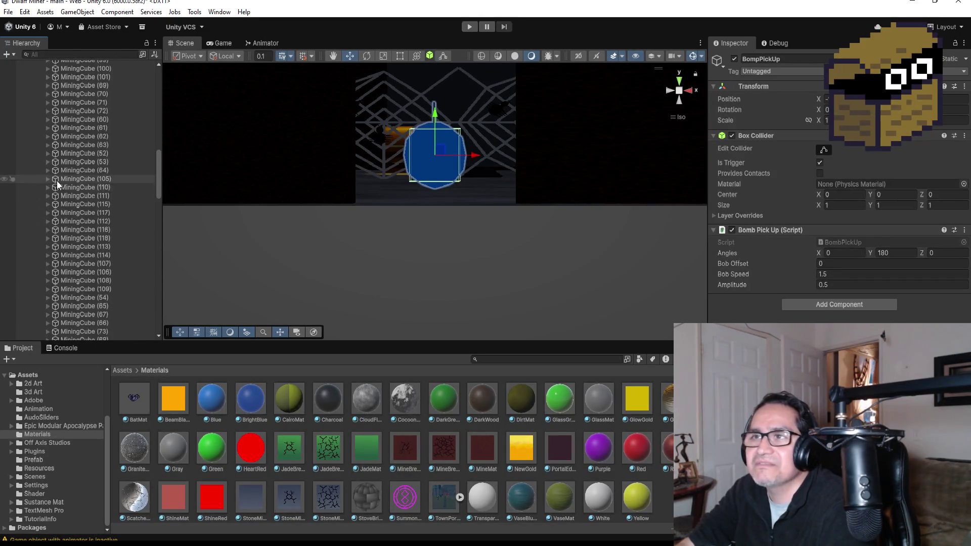
scroll(55, 188, up, 10)
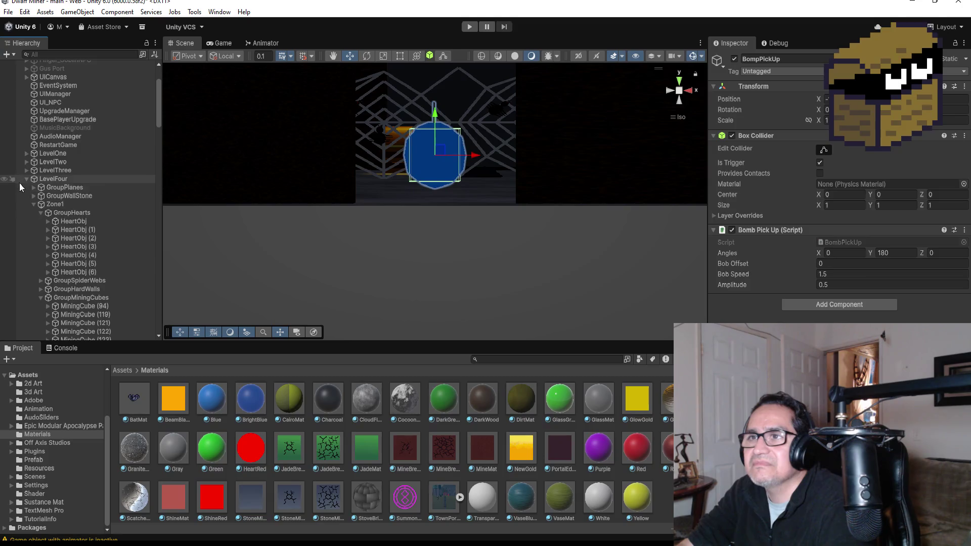
click(26, 178)
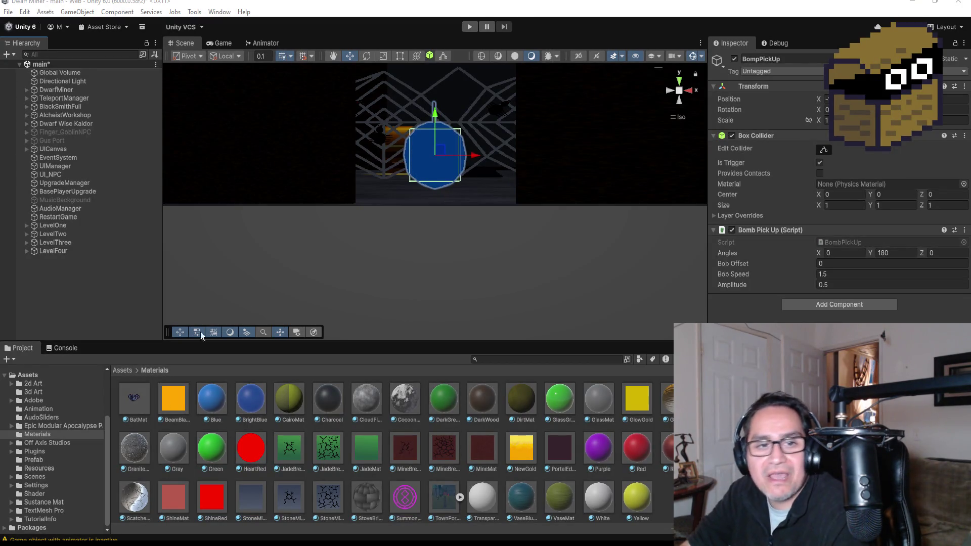
click(64, 248)
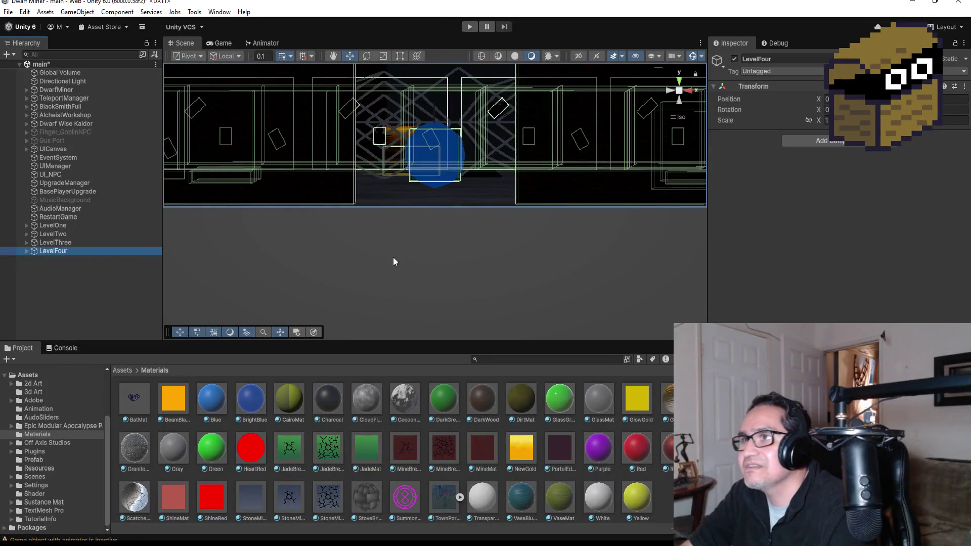
Step: Frame LevelFour and view from above the blue pickup between two dark walls
key(f)
mouse_move(487, 168)
mouse_down()
mouse_move(460, 227)
mouse_move(472, 223)
mouse_up()
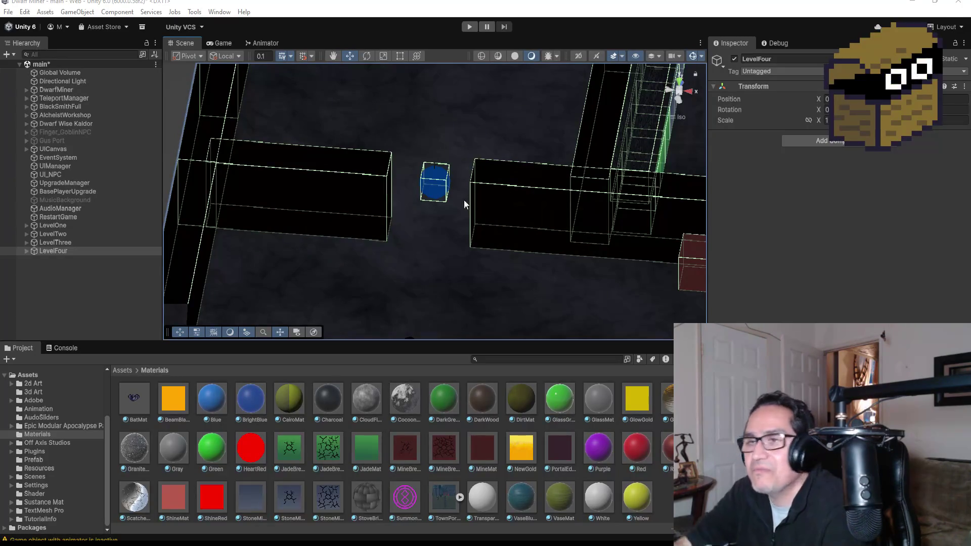
click(68, 267)
click(66, 254)
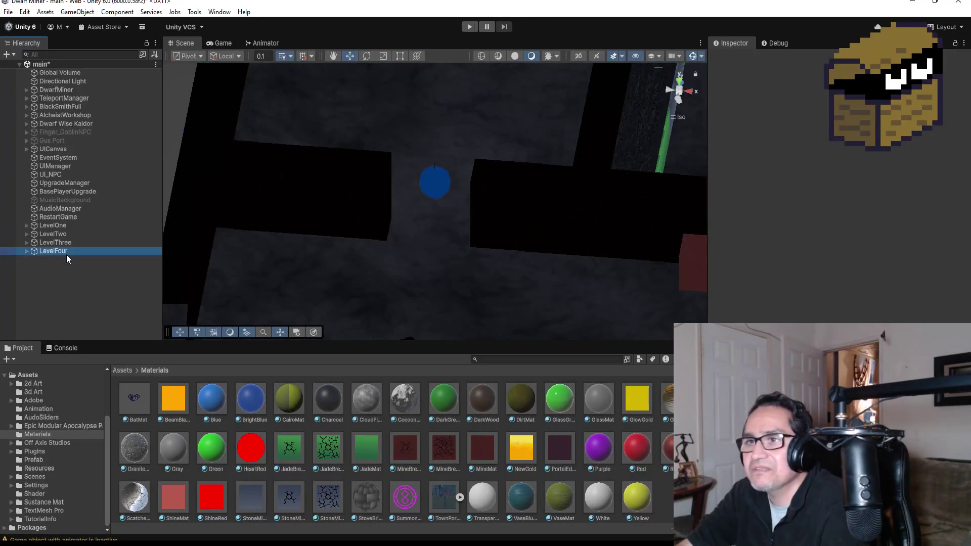